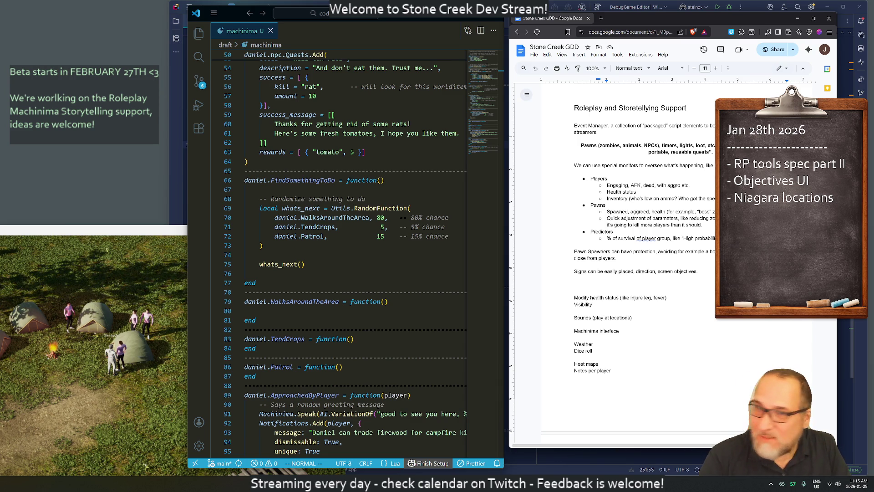
# Move the Stone Creek window up and right off the code, then swing the camera toward the camp tents.
pyautogui.click(96, 230)
pyautogui.moveTo(97, 230); pyautogui.dragTo(284, 179)
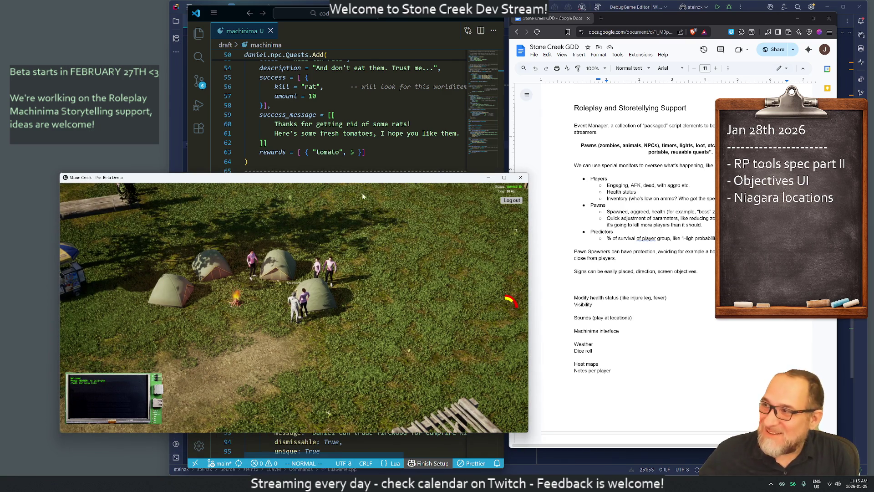
pyautogui.moveTo(344, 179); pyautogui.dragTo(456, 111)
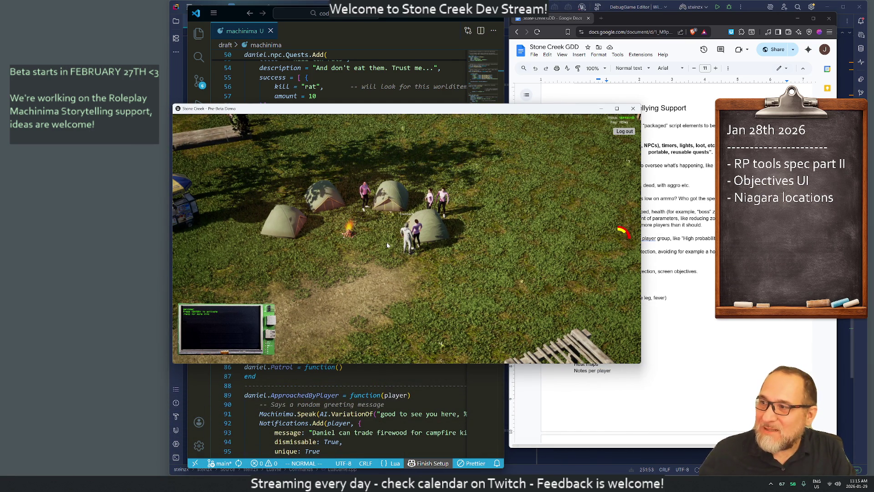
pyautogui.moveTo(374, 242)
pyautogui.mouseDown()
pyautogui.moveTo(172, 206)
pyautogui.moveTo(296, 229)
pyautogui.moveTo(239, 229)
pyautogui.moveTo(318, 239)
pyautogui.moveTo(230, 217)
pyautogui.moveTo(190, 153)
pyautogui.mouseUp()
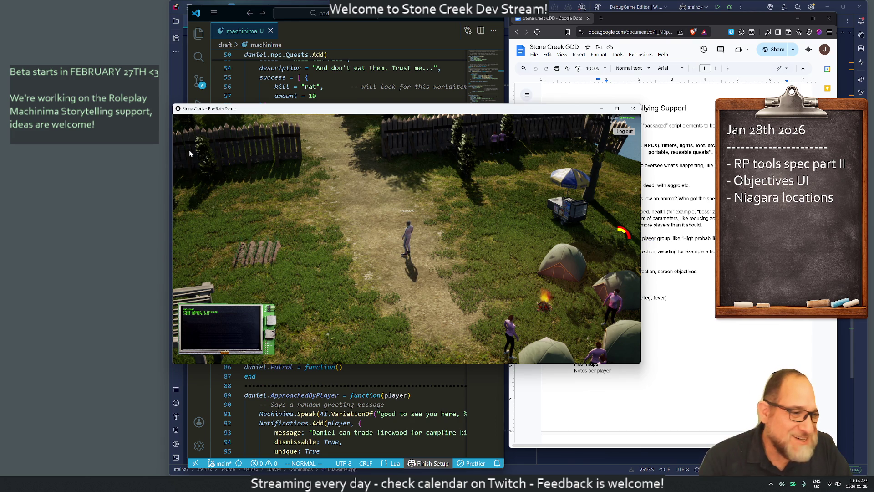
# Walk the character to the crop patch, harvest the onion plot and open the inventory.
pyautogui.click(322, 226)
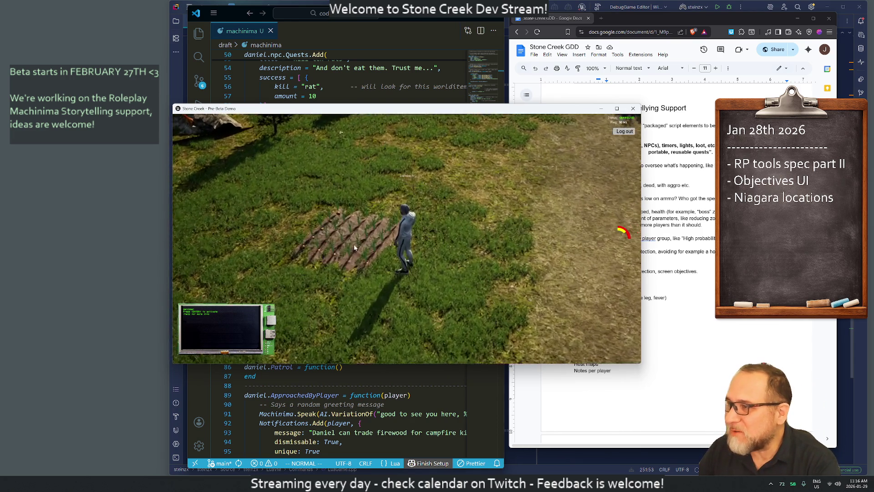
pyautogui.moveTo(354, 244)
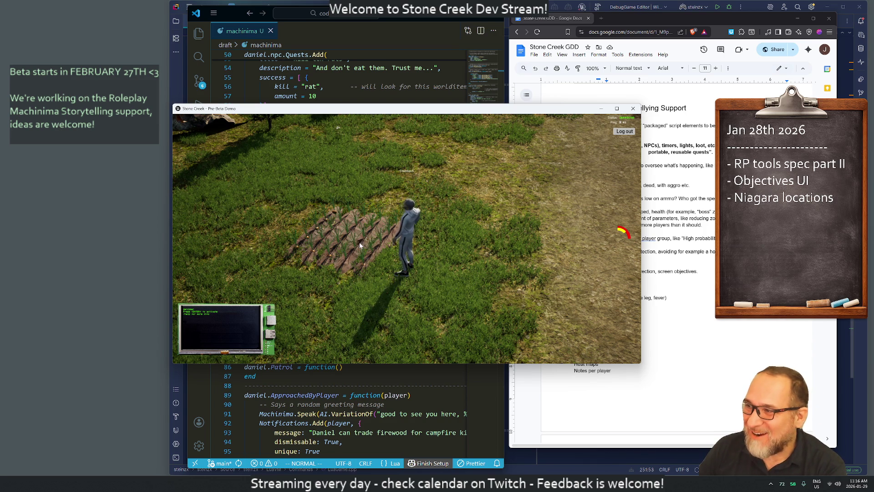
pyautogui.click(360, 246)
pyautogui.press('i')
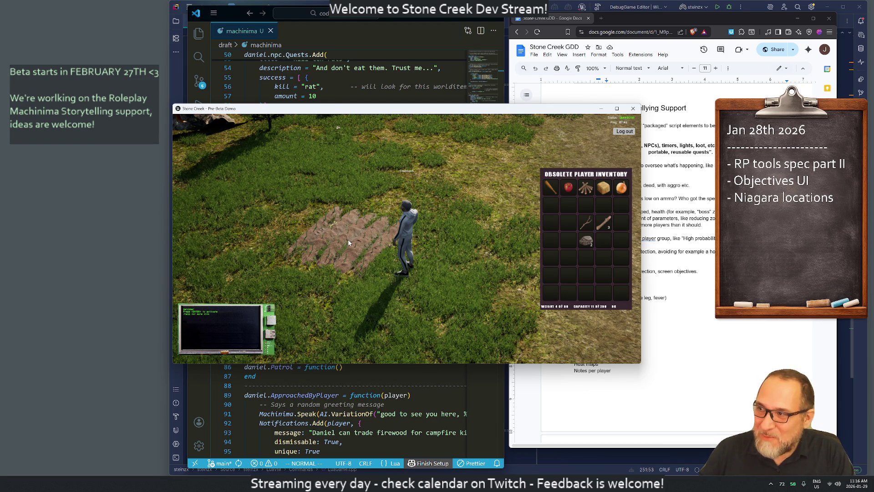
# Drag the Stone Creek window aside and shrink it so Daniel's Lua script shows.
pyautogui.moveTo(349, 243)
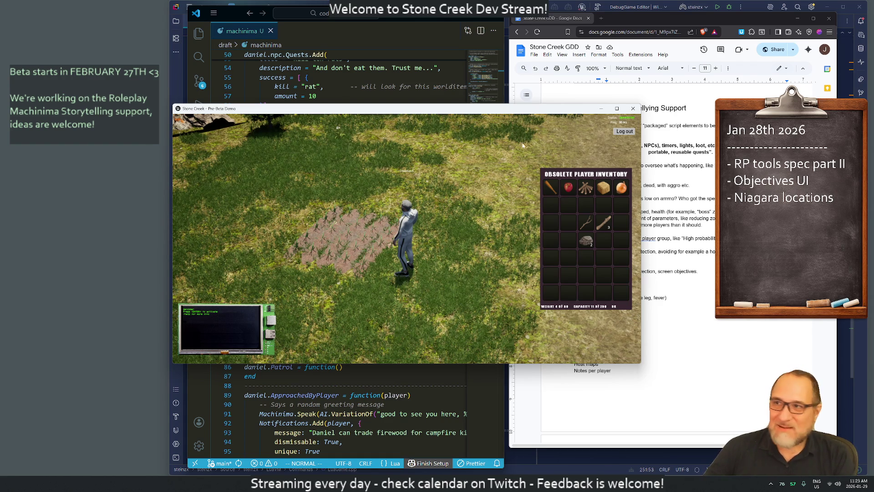
pyautogui.moveTo(517, 115)
pyautogui.mouseDown()
pyautogui.moveTo(380, 166)
pyautogui.moveTo(345, 225)
pyautogui.mouseUp()
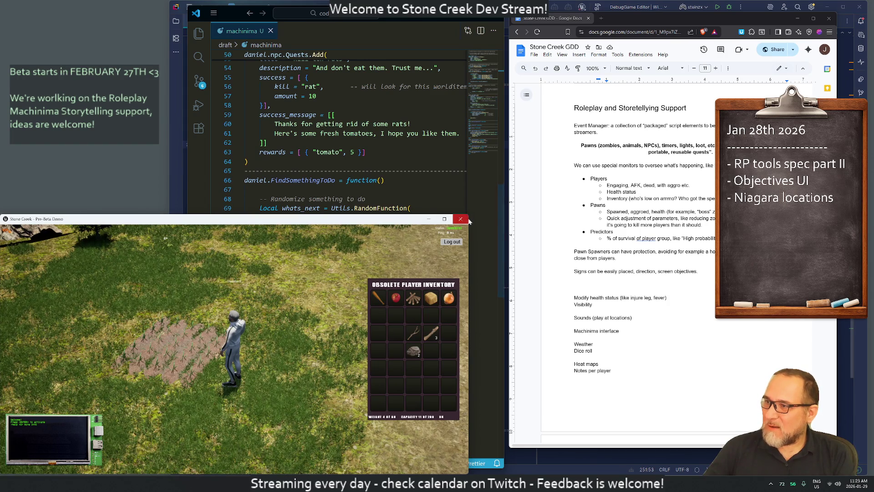
pyautogui.moveTo(470, 228)
pyautogui.mouseDown()
pyautogui.moveTo(381, 248)
pyautogui.moveTo(150, 255)
pyautogui.moveTo(160, 291)
pyautogui.moveTo(95, 301)
pyautogui.mouseUp()
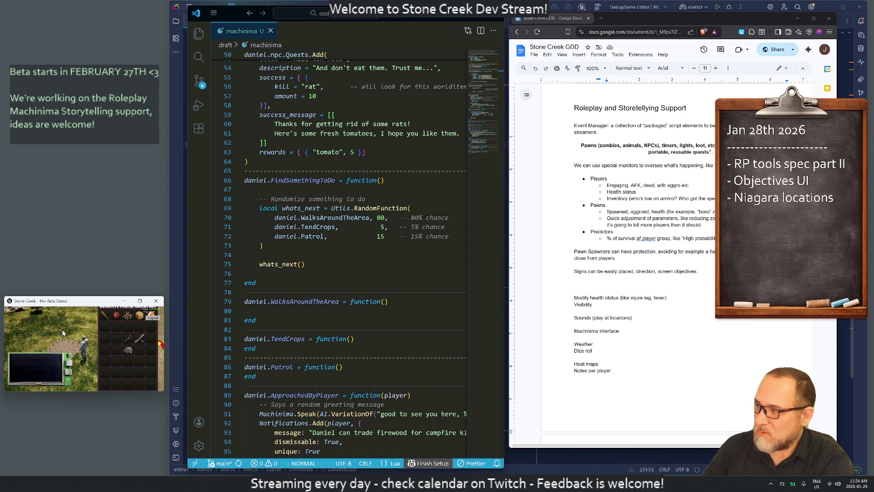
# Close the inventory, zoom out and turn the camera toward the tent camp.
pyautogui.press('i')
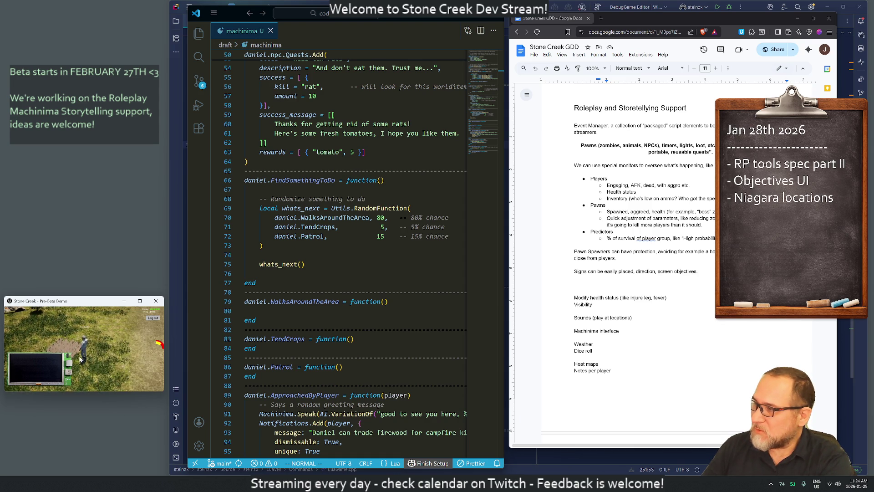
pyautogui.scroll(-5, 95, 351)
pyautogui.moveTo(94, 351)
pyautogui.mouseDown()
pyautogui.moveTo(48, 348)
pyautogui.moveTo(217, 337)
pyautogui.moveTo(160, 321)
pyautogui.mouseUp()
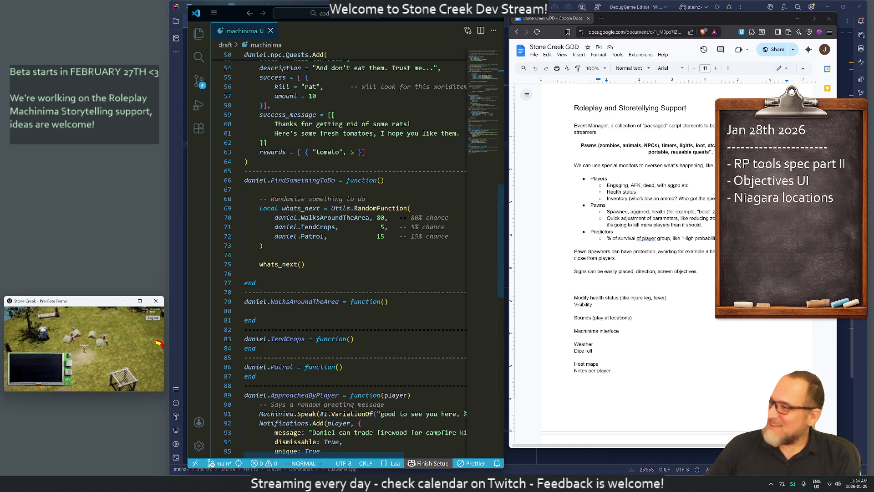
# Resize the game window and tuck it into the lower left, with the Lua script back in front.
pyautogui.moveTo(164, 391); pyautogui.dragTo(315, 475)
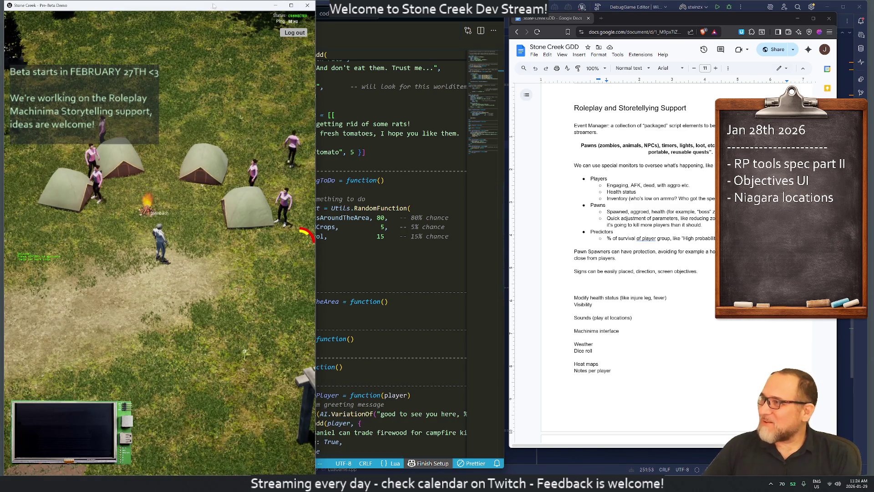
pyautogui.moveTo(210, 5); pyautogui.dragTo(225, 163)
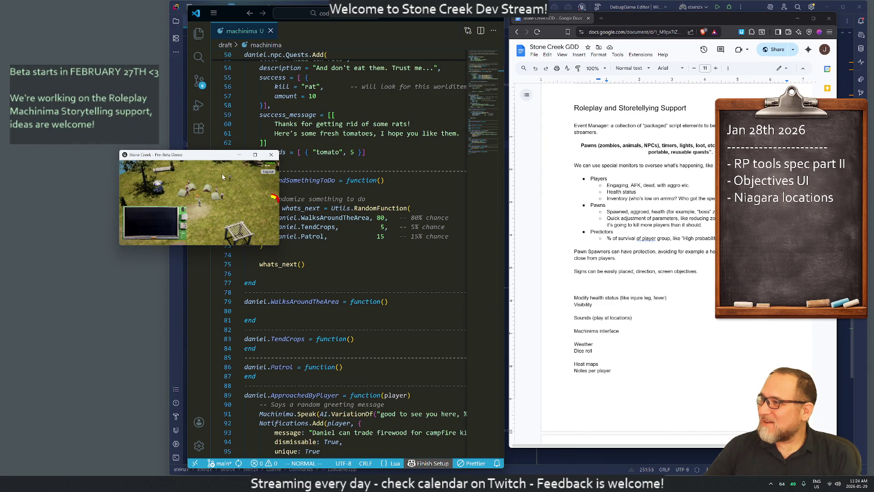
pyautogui.moveTo(277, 246)
pyautogui.mouseDown()
pyautogui.moveTo(445, 301)
pyautogui.moveTo(527, 396)
pyautogui.moveTo(541, 473)
pyautogui.mouseUp()
pyautogui.moveTo(364, 5)
pyautogui.mouseDown()
pyautogui.moveTo(363, 20)
pyautogui.moveTo(179, 125)
pyautogui.mouseUp()
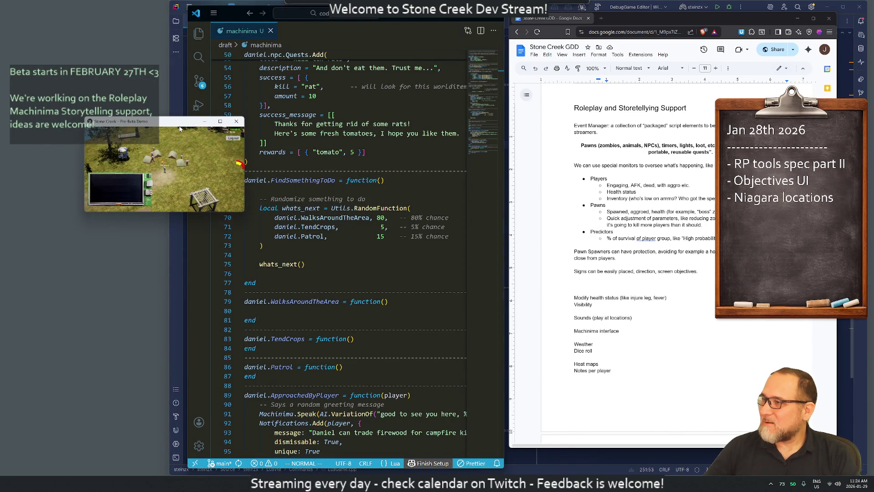
pyautogui.moveTo(244, 210); pyautogui.dragTo(529, 214)
pyautogui.moveTo(400, 126)
pyautogui.mouseDown()
pyautogui.moveTo(159, 359)
pyautogui.moveTo(168, 233)
pyautogui.mouseUp()
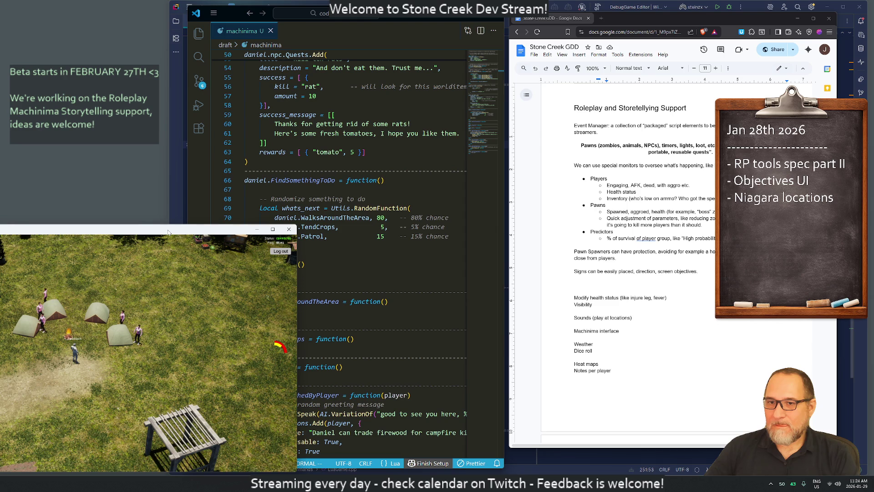
pyautogui.click(301, 264)
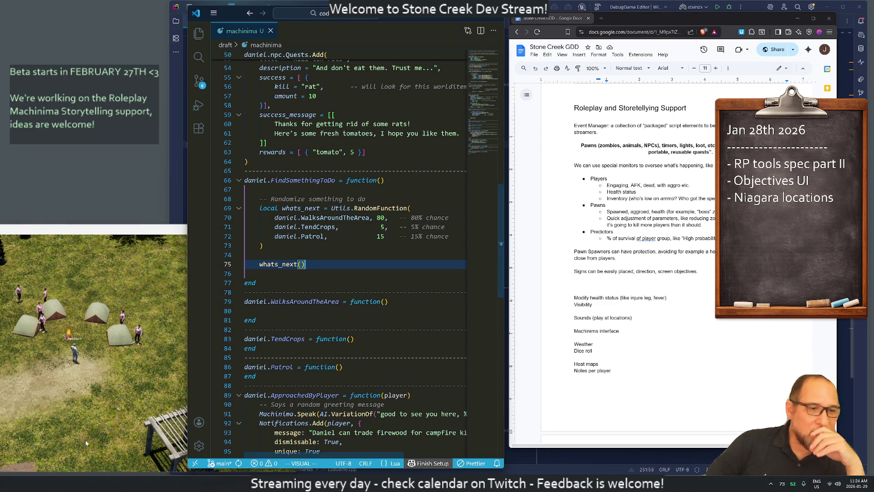
# Return to the Lua script at empty line 67, then put the cursor in the design document's monitors sentence.
pyautogui.click(88, 259)
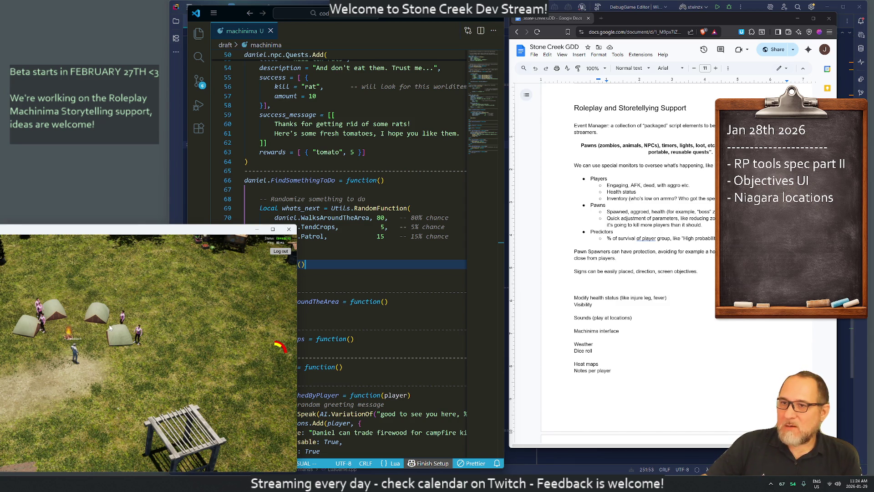
pyautogui.click(246, 190)
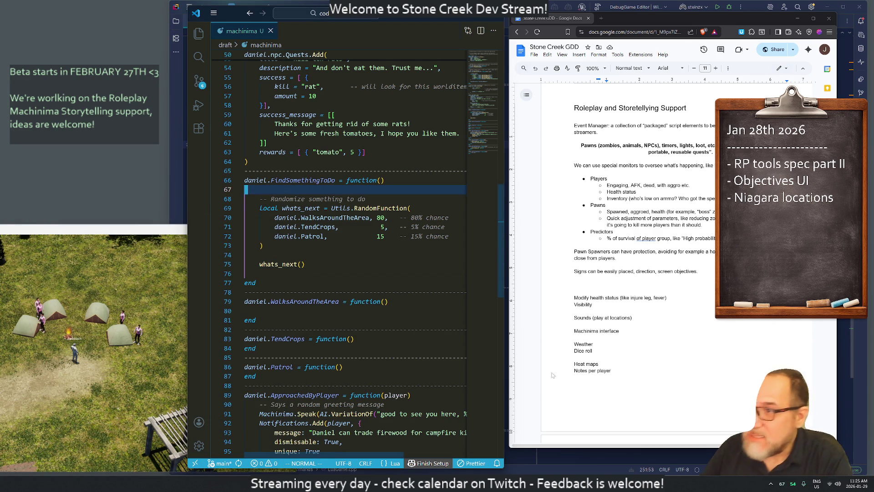
pyautogui.click(575, 172)
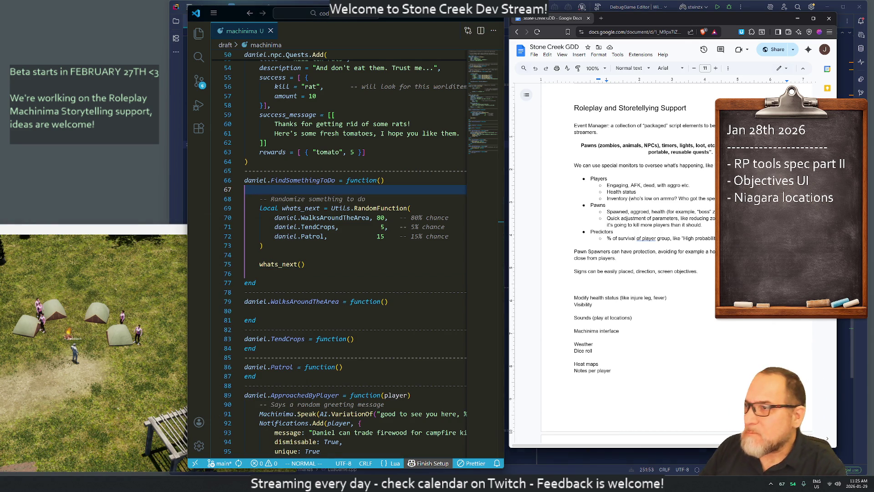
pyautogui.click(618, 165)
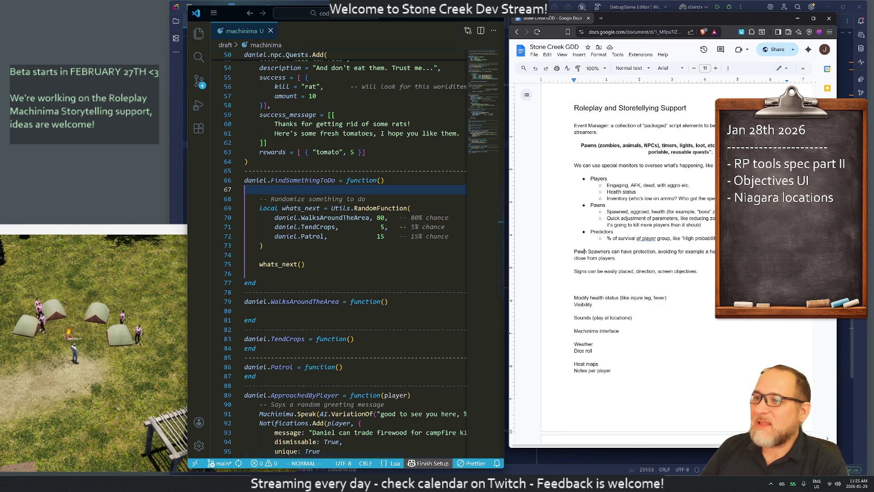
# Reword Use Case 1 to end with 'in-game event'.
pyautogui.moveTo(592, 252); pyautogui.dragTo(574, 251)
pyautogui.press('Delete')
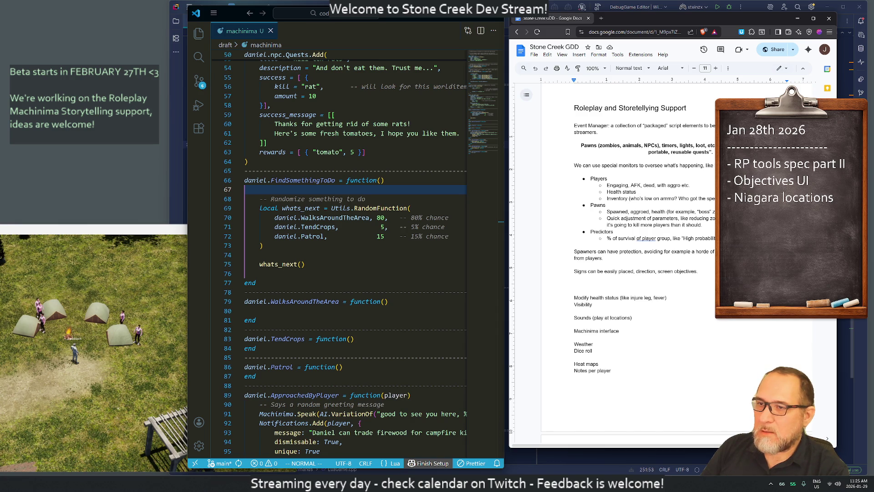
pyautogui.hotkey('ctrl', 'BackSpace')
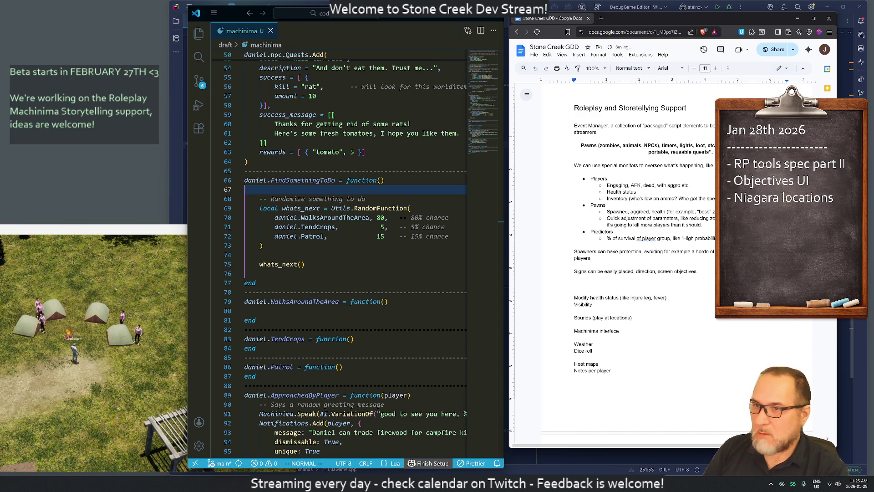
pyautogui.press('Right')
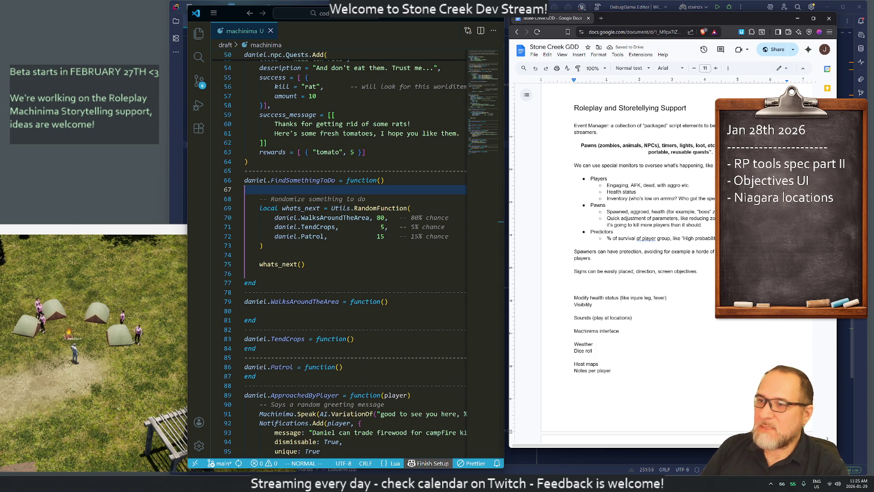
pyautogui.write('in-game event')
# Add 'Use Case 2: A streamer/youtuber playing the game' followed by two blank lines.
pyautogui.press('Return')
pyautogui.press('Return')
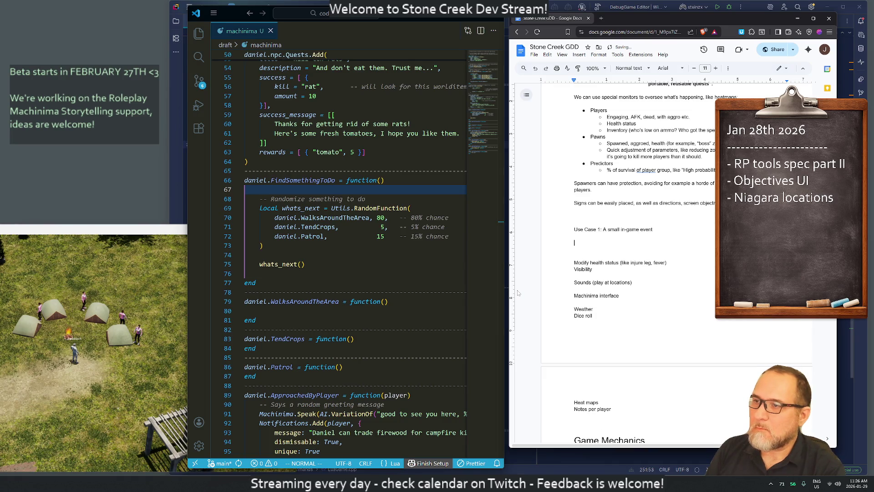
pyautogui.write('Use Case 2: ')
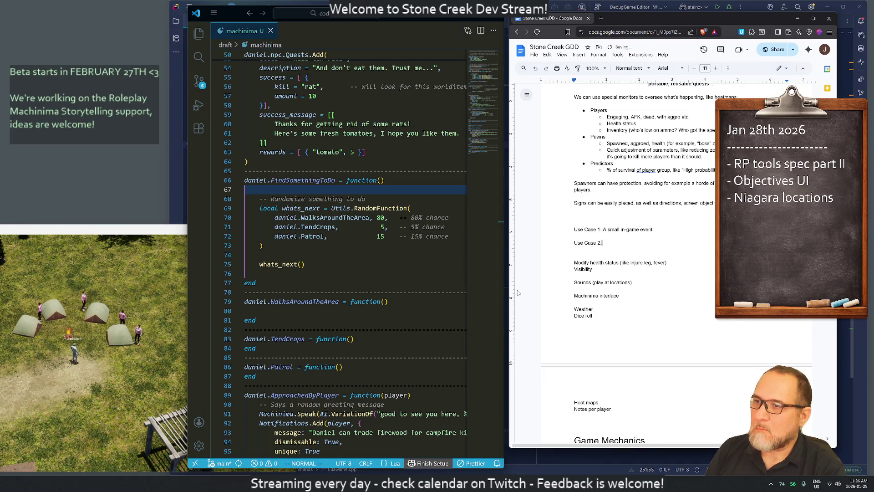
pyautogui.write('A ')
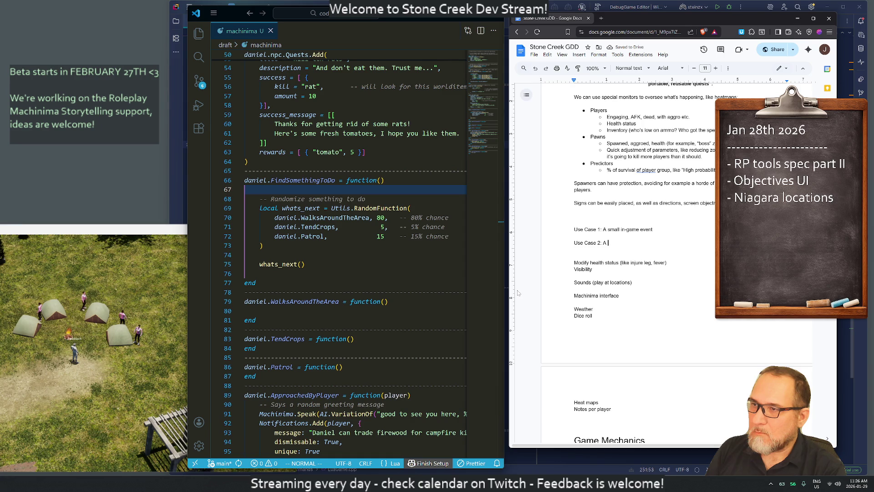
pyautogui.write('stream')
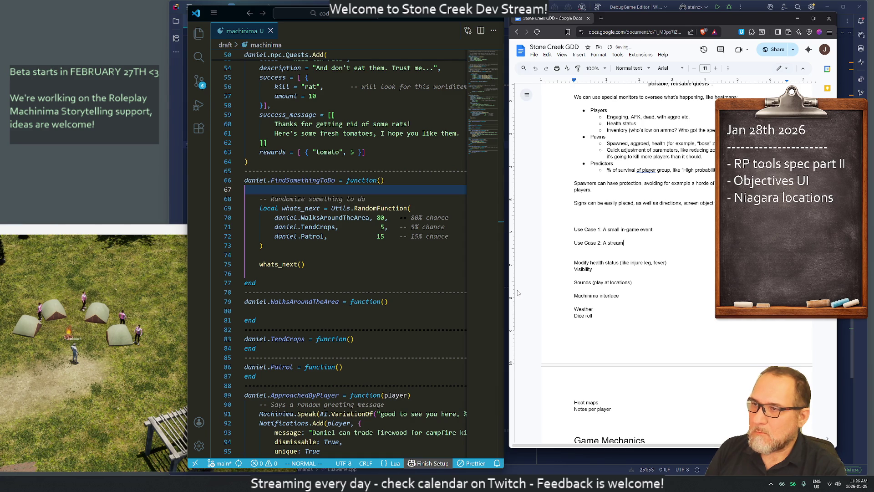
pyautogui.write('er/youtub')
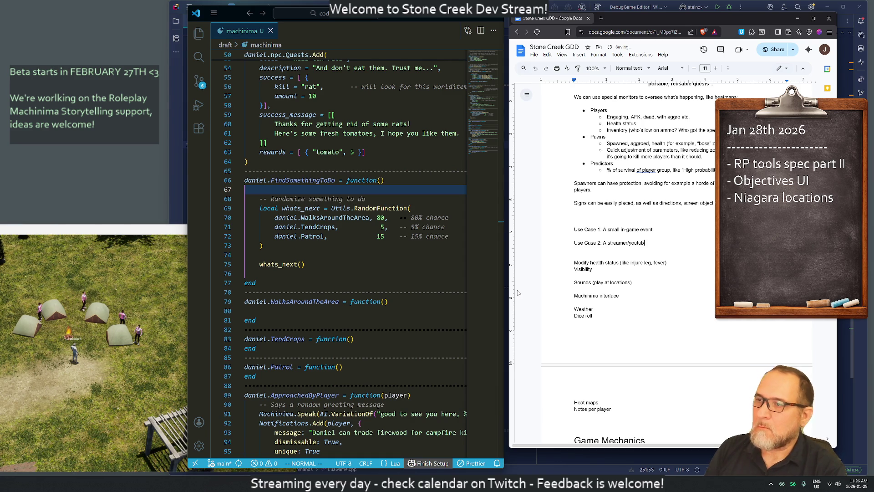
pyautogui.write('er playing the game')
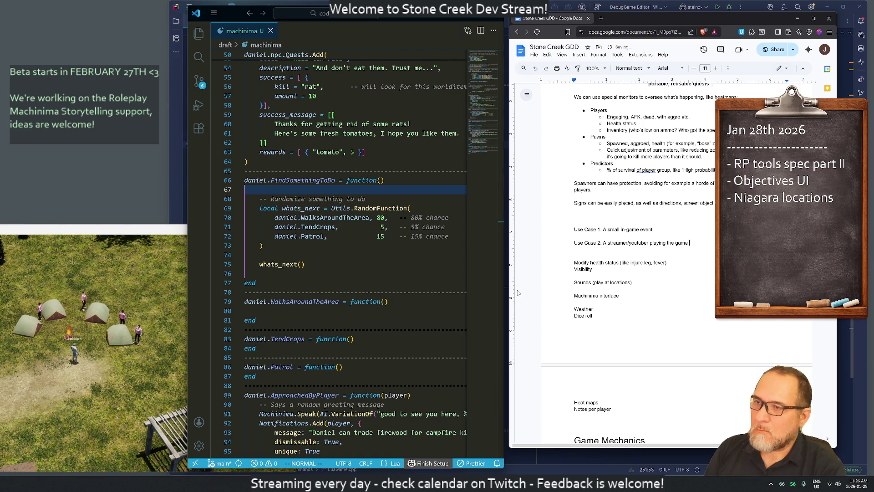
pyautogui.press('Return')
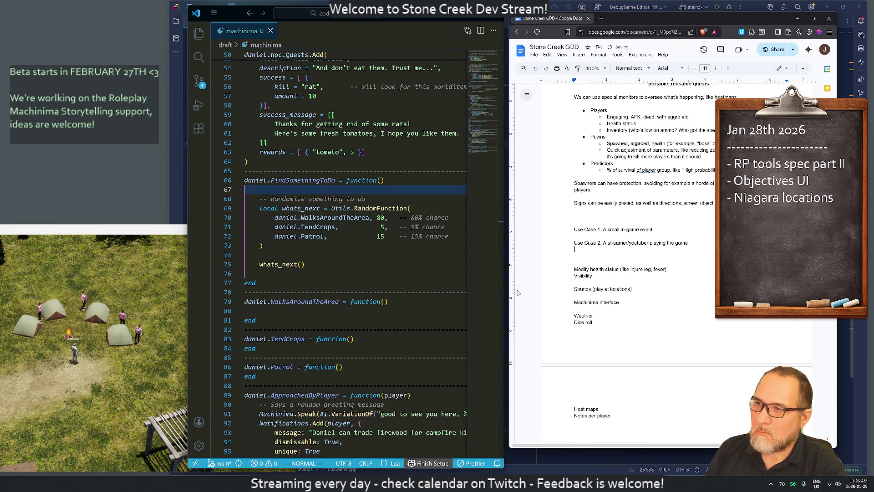
pyautogui.press('Return')
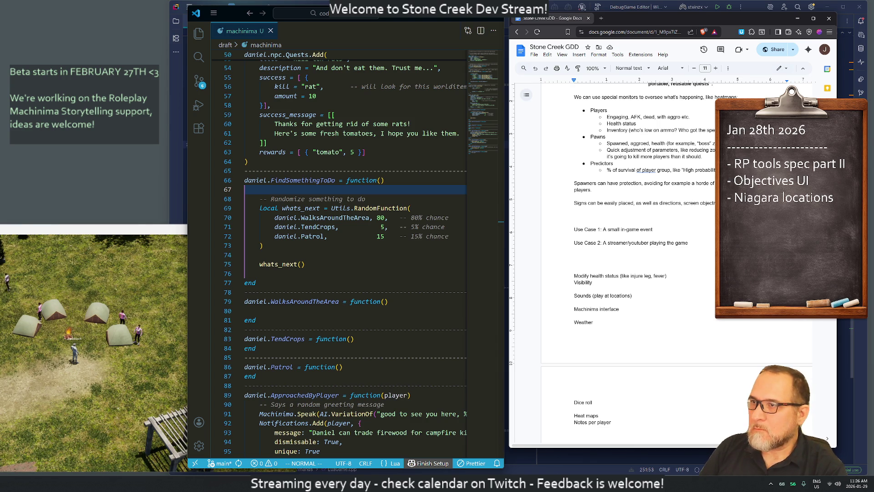
pyautogui.scroll(2, 638, 228)
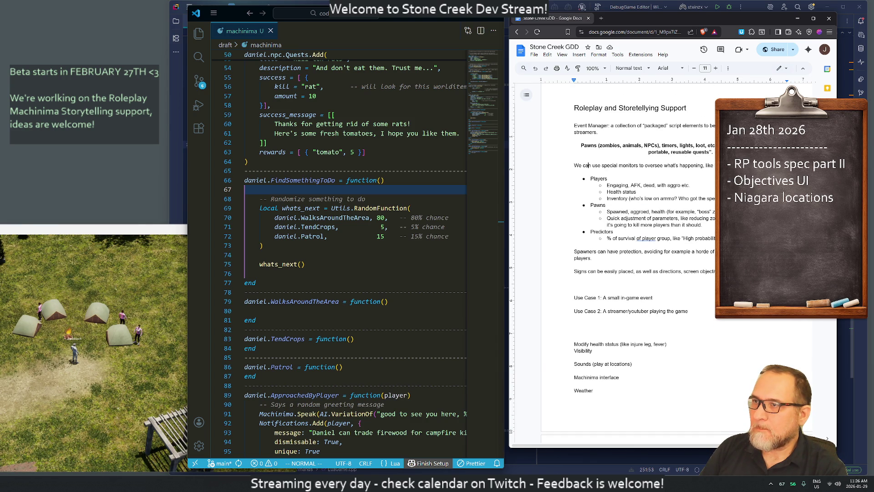
# Unbold the Pawns paragraph, left-align it and make it a bullet point.
pyautogui.moveTo(715, 145); pyautogui.dragTo(580, 146)
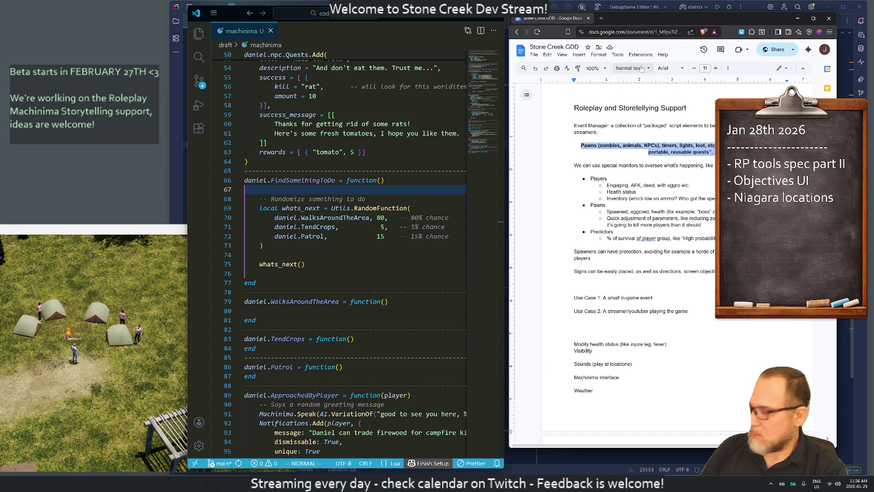
pyautogui.hotkey('ctrl', 'b')
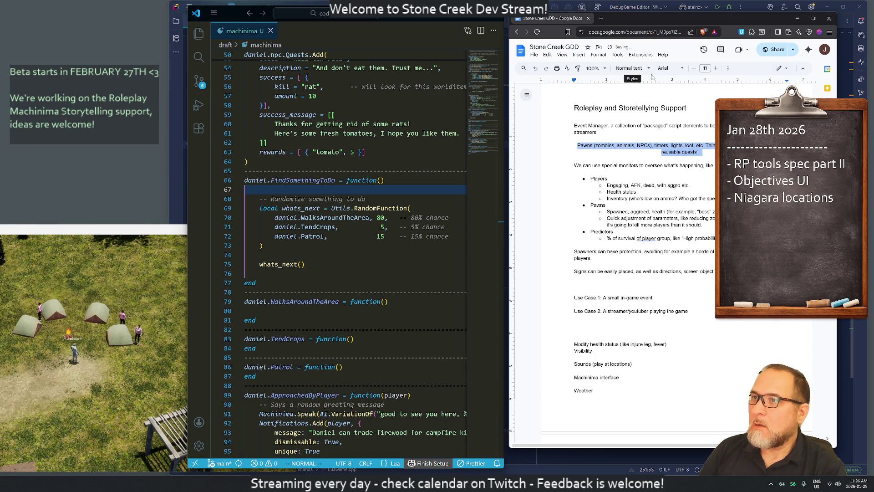
pyautogui.click(728, 69)
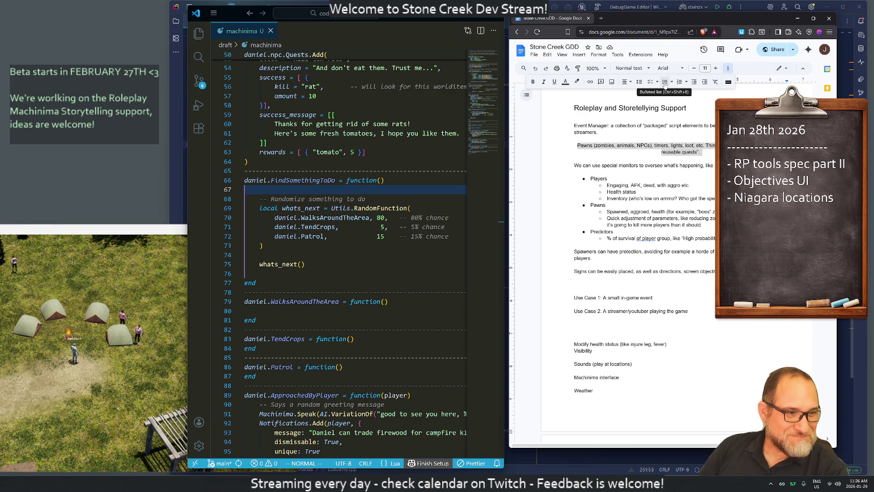
pyautogui.click(665, 83)
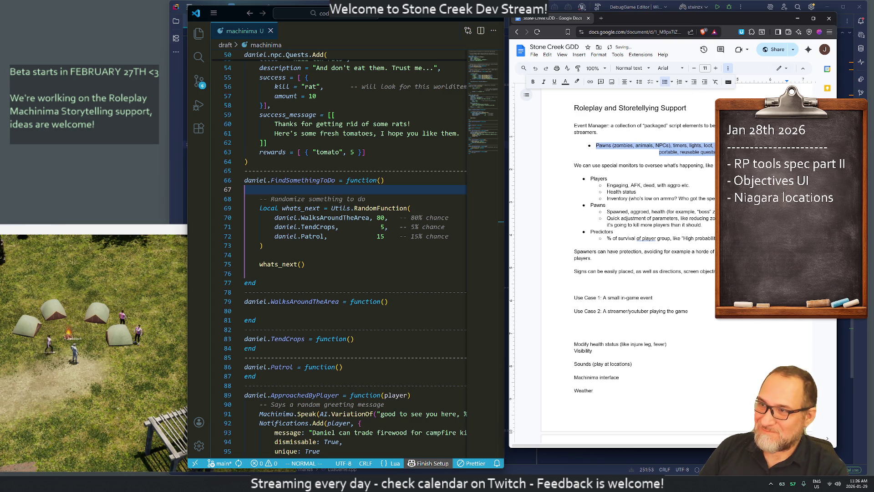
pyautogui.click(665, 83)
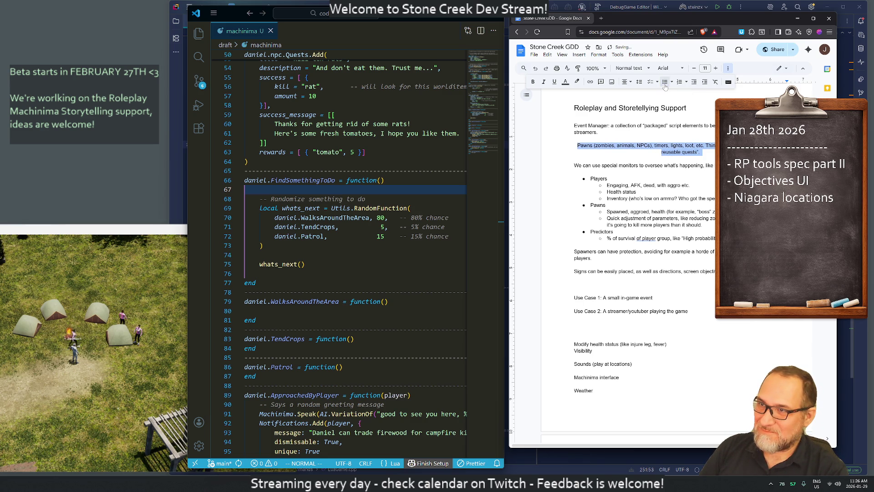
pyautogui.click(625, 82)
pyautogui.click(625, 95)
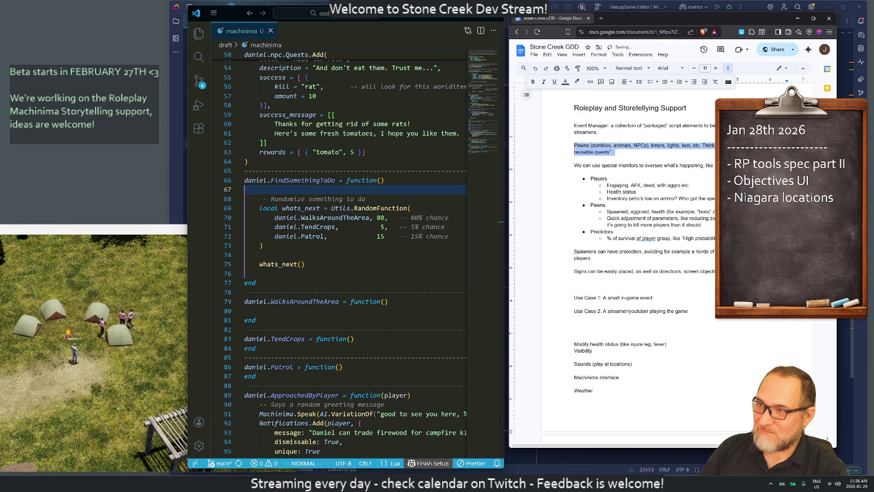
pyautogui.click(638, 148)
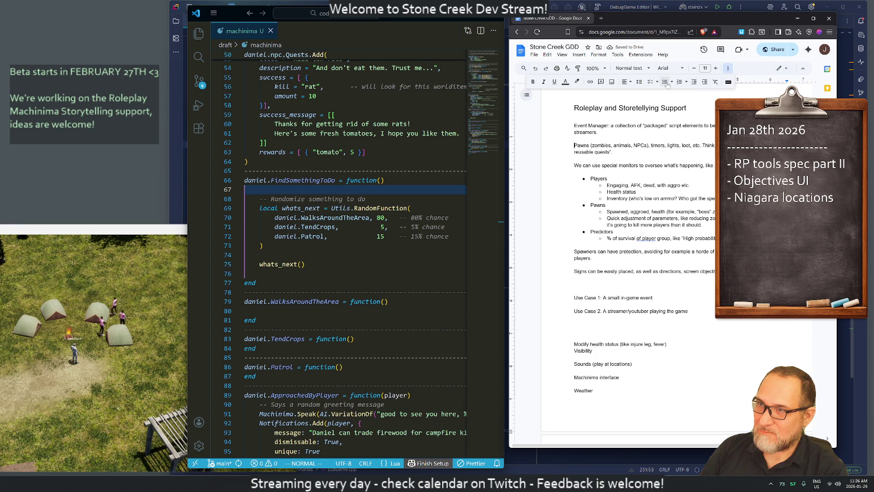
pyautogui.click(664, 83)
pyautogui.click(574, 165)
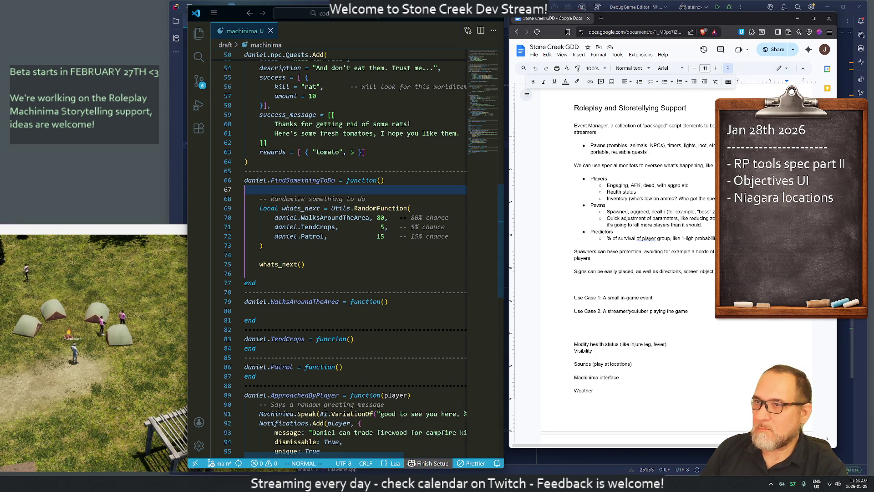
# Join the Pawns line to the Event Manager paragraph: ', in particular spawning ... ("pawns") etc. timers, lights, loot'.
pyautogui.press('Up')
pyautogui.press('Up')
pyautogui.press('Up')
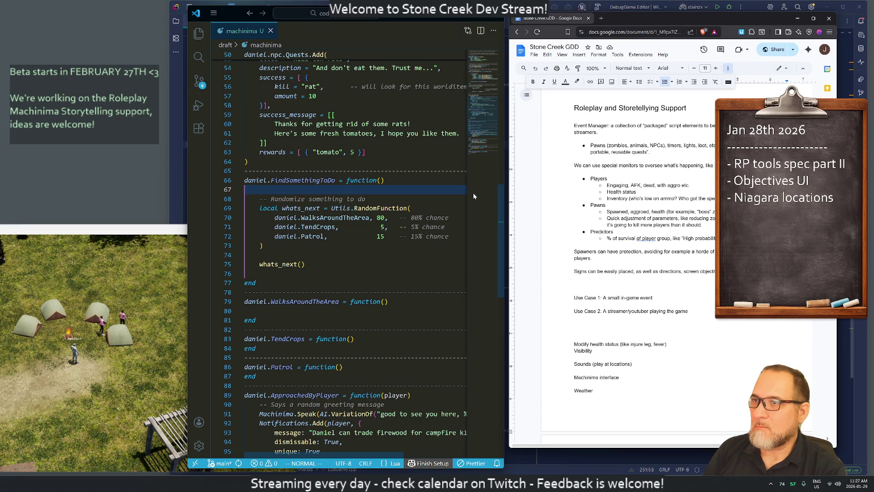
pyautogui.press('BackSpace')
pyautogui.press('BackSpace')
pyautogui.press('BackSpace')
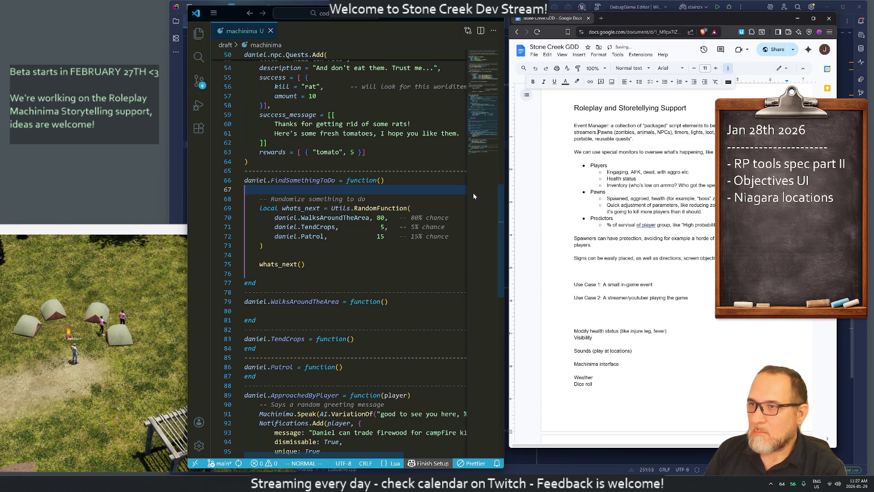
pyautogui.press('BackSpace')
pyautogui.write(', in particula')
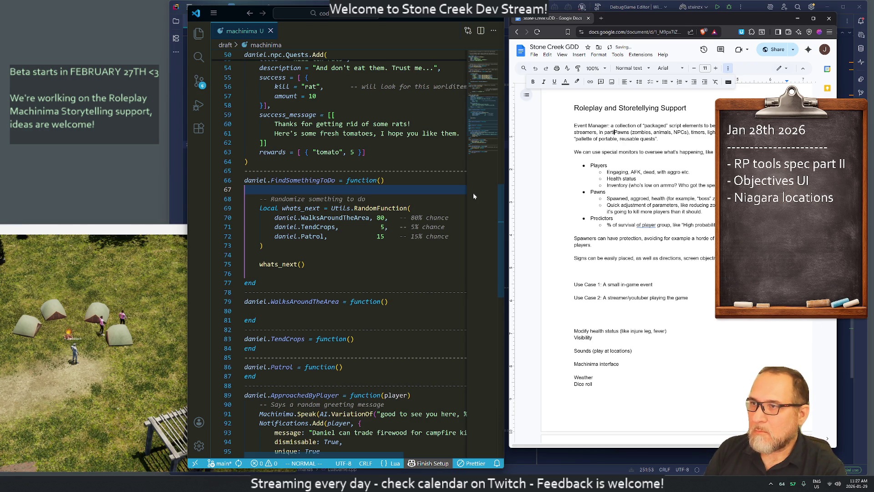
pyautogui.write('r spawning')
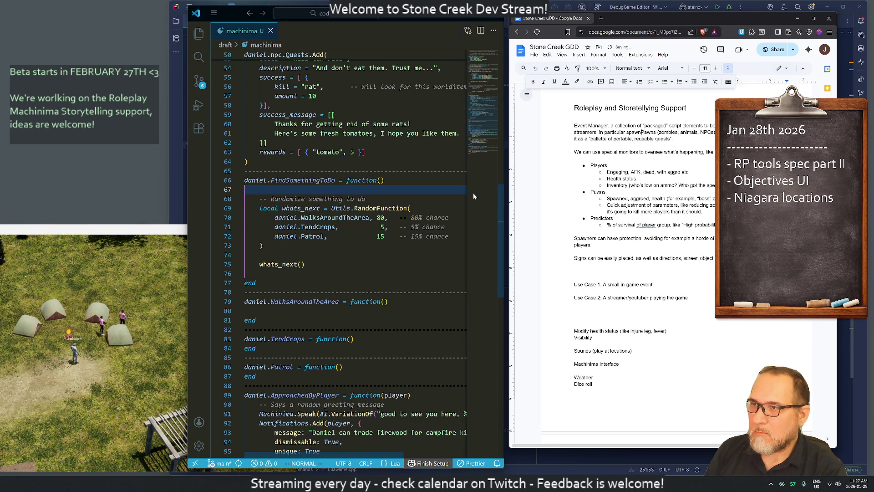
pyautogui.hotkey('shift', 'Right')
pyautogui.hotkey('shift', 'Right')
pyautogui.hotkey('shift', 'Right')
pyautogui.press('BackSpace')
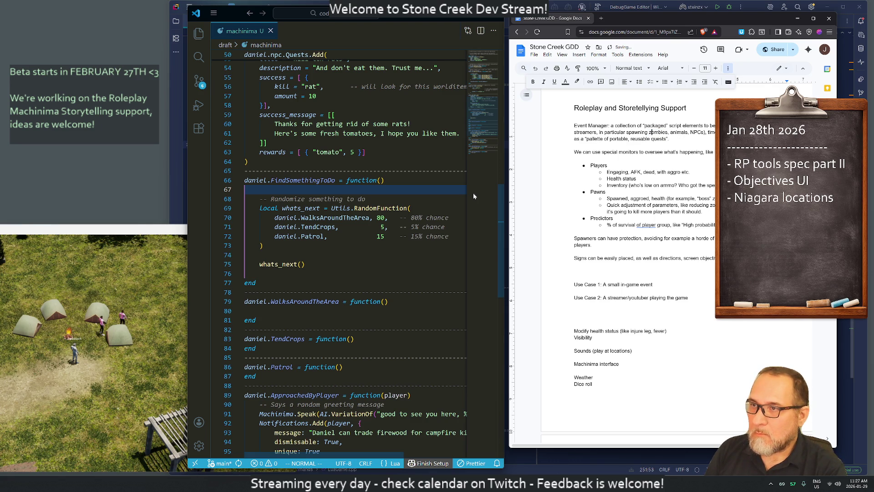
pyautogui.write('(')
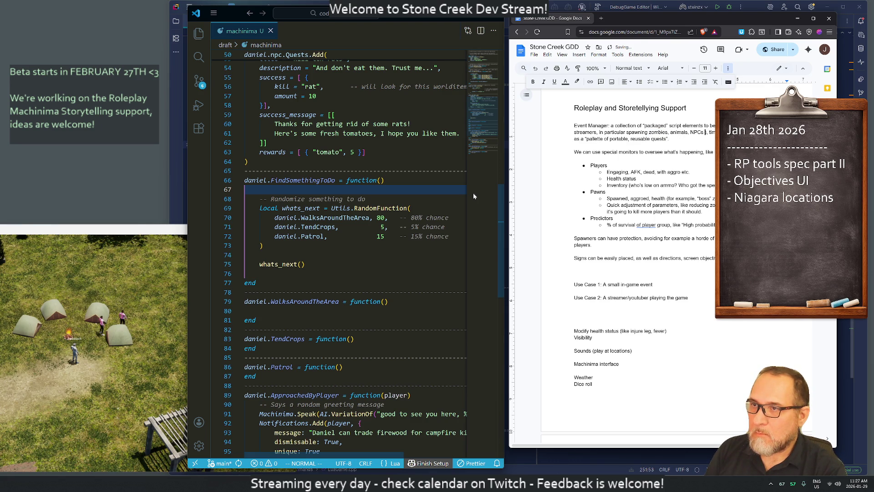
pyautogui.write('"pawns"')
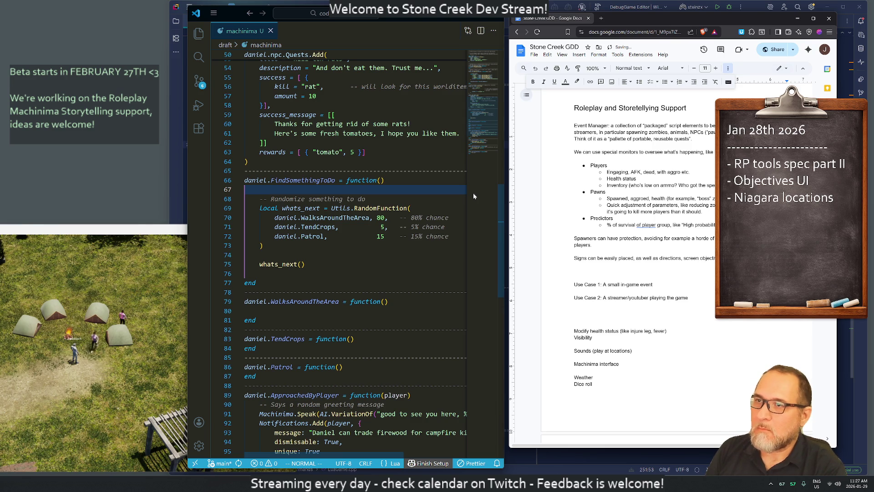
pyautogui.write(') etc.timers, lights, loot,')
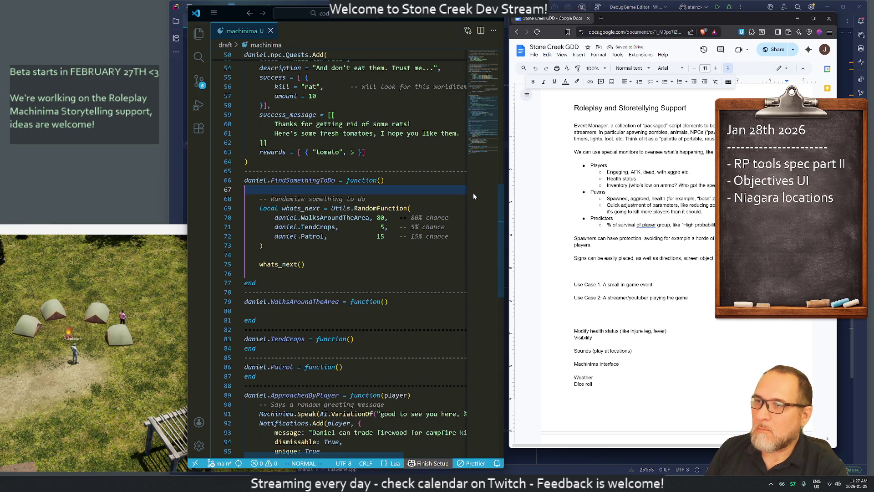
# Make the monitors sentence a bullet and remove the empty line beneath it.
pyautogui.hotkey('ctrl', 'shift', '8')
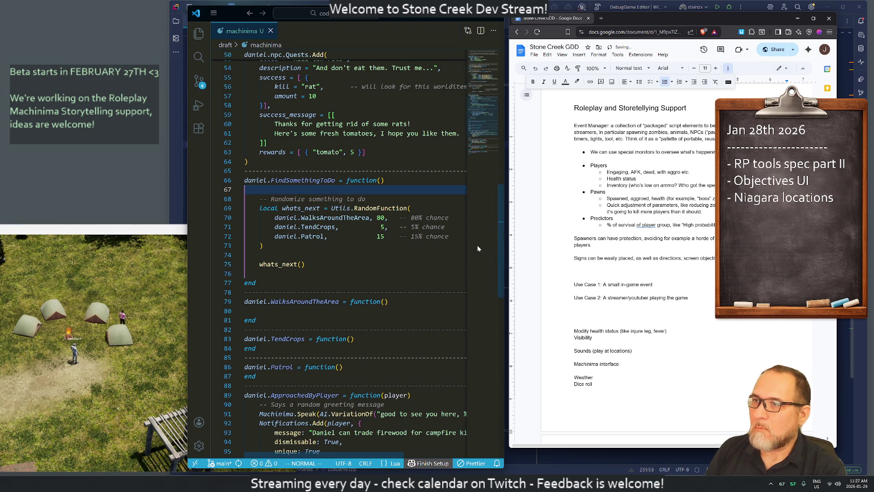
pyautogui.press('Down')
pyautogui.press('BackSpace')
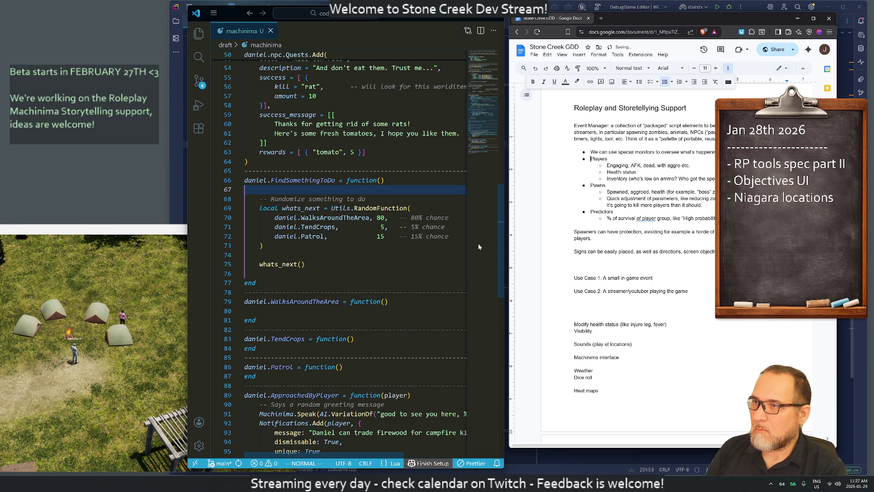
# Indent the Players, Pawns and Predictors bullets one level deeper.
pyautogui.hotkey('shift', 'Up')
pyautogui.hotkey('shift', 'Up')
pyautogui.hotkey('shift', 'Up')
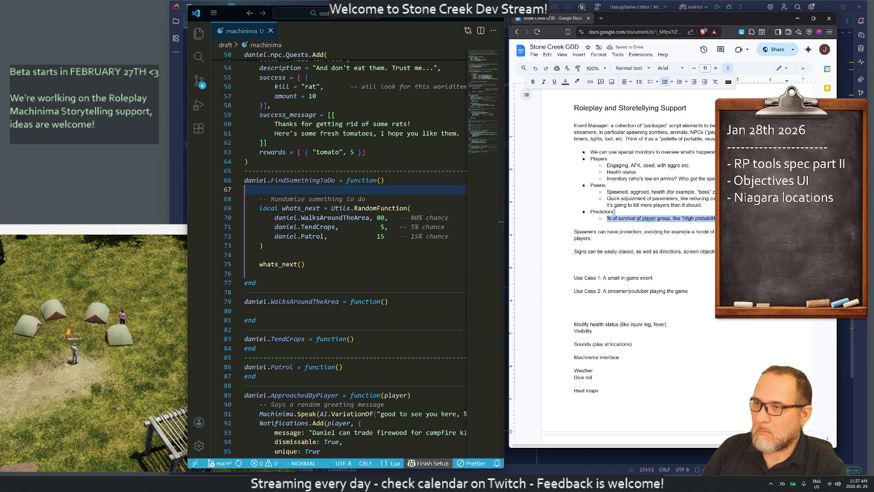
pyautogui.hotkey('shift', 'Up')
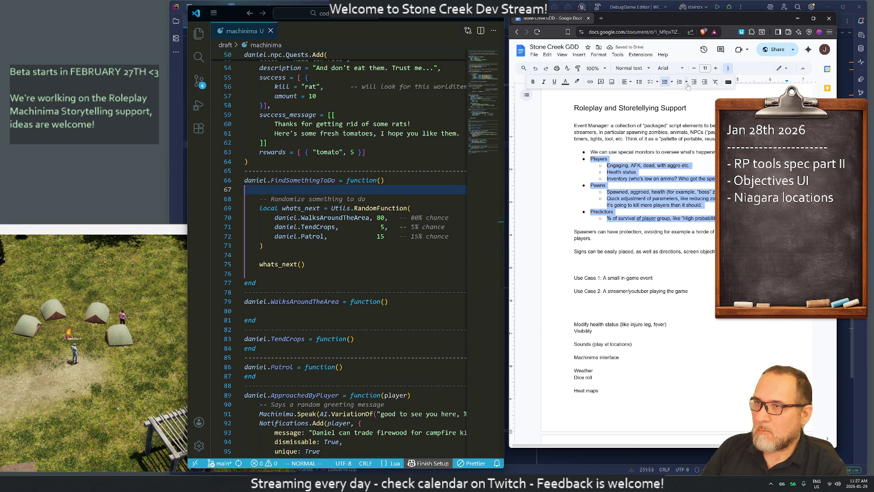
pyautogui.click(704, 82)
pyautogui.press('Right')
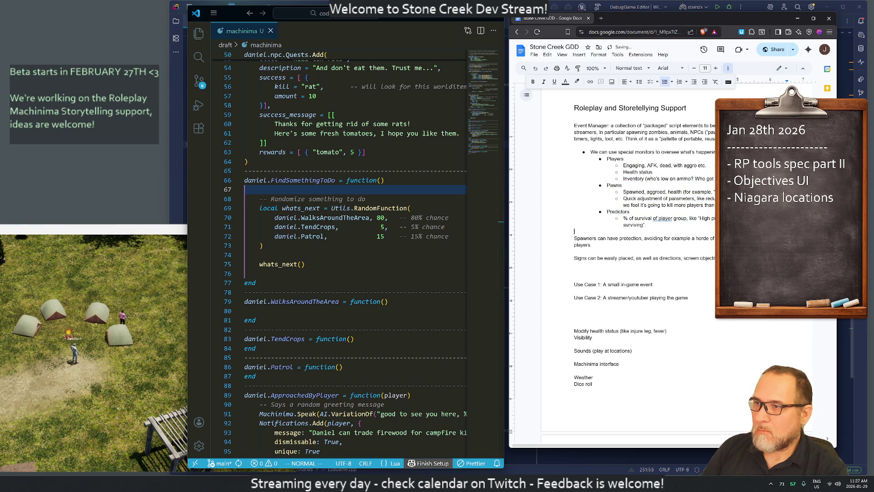
pyautogui.write('*')
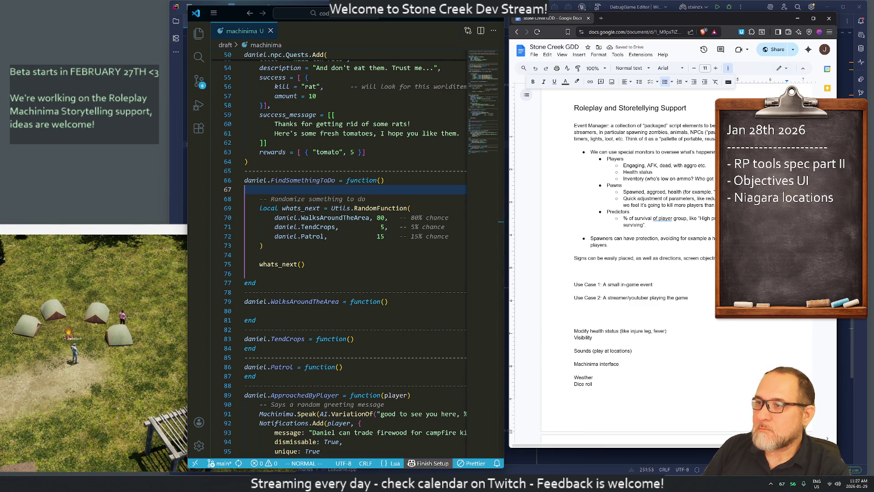
pyautogui.press('Down')
pyautogui.press('Down')
# Bullet the Signs line into the Spawners list and delete the empty line above Use Case 1.
pyautogui.write('*')
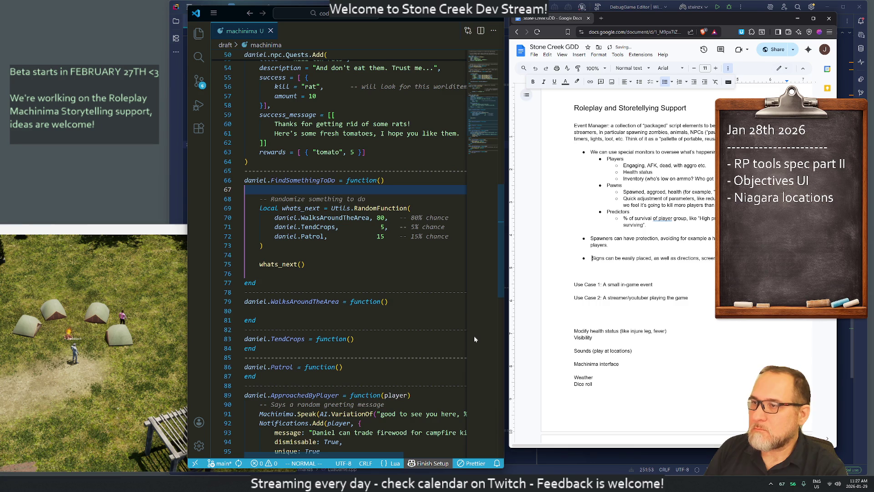
pyautogui.press('Up')
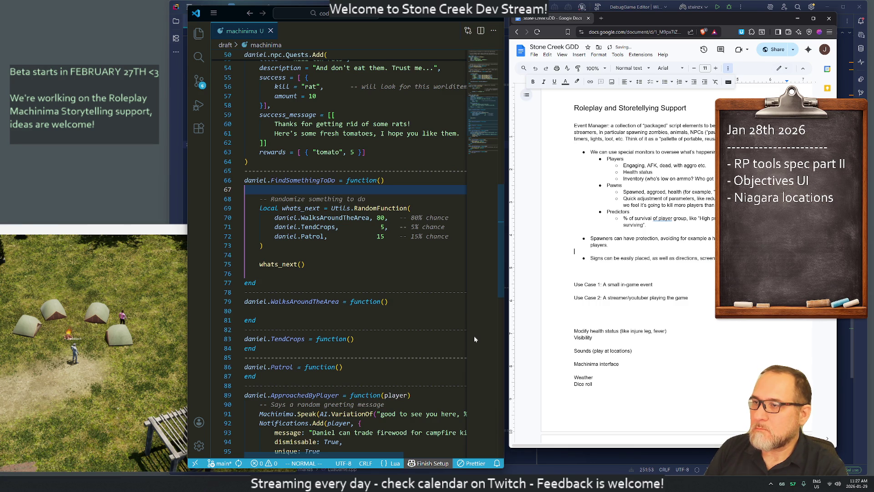
pyautogui.press('BackSpace')
pyautogui.press('Down')
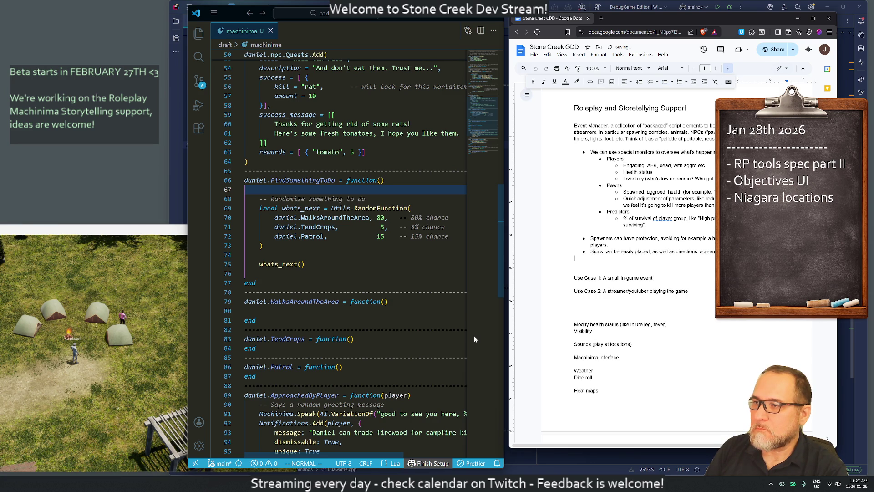
pyautogui.press('Delete')
pyautogui.write('Notes per player')
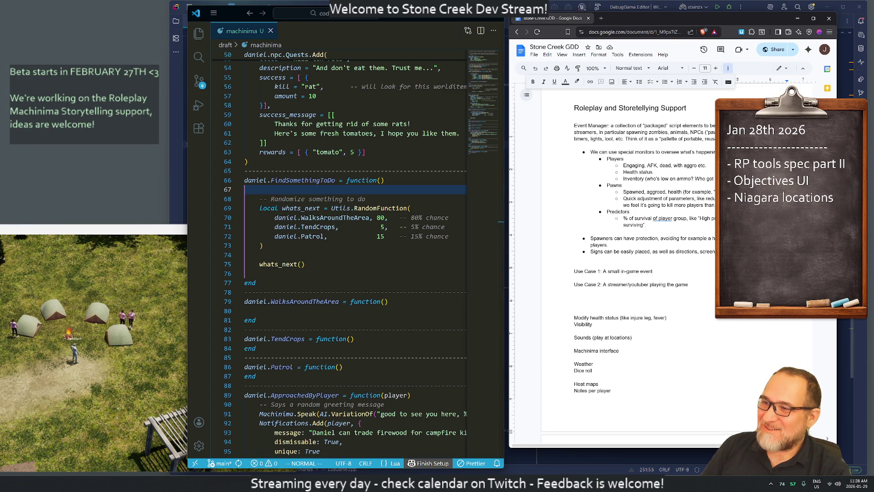
pyautogui.scroll(-1, 674, 268)
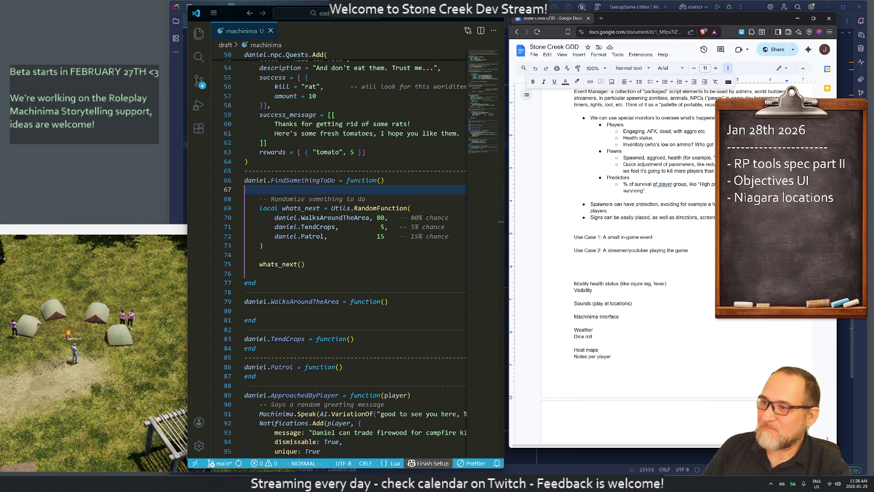
pyautogui.scroll(1, 674, 268)
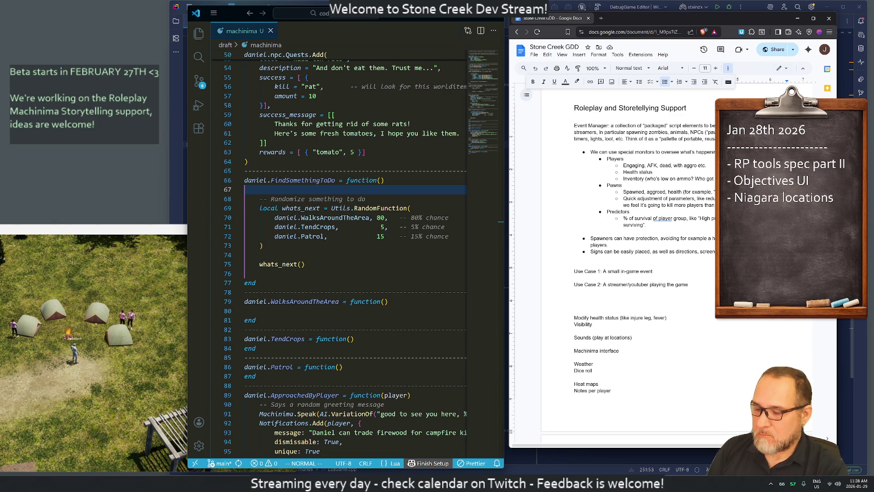
pyautogui.hotkey('ctrl', 'z')
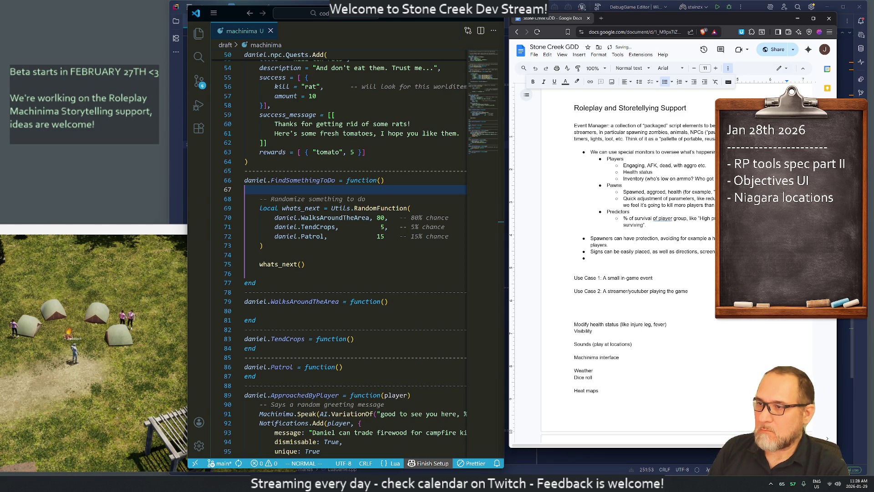
# Add bullets on healing players or changing health attributes, and NPCs starting quests via the Machinima Subsystem.
pyautogui.write('Players c')
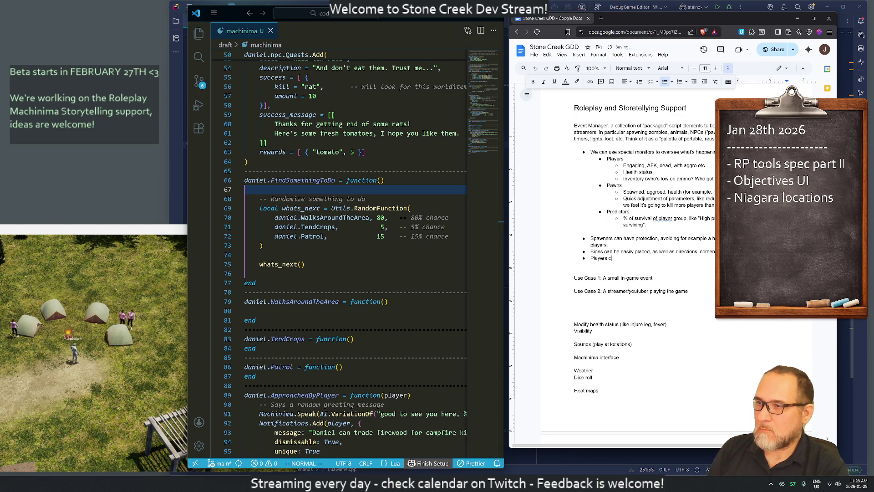
pyautogui.write('an be healed ')
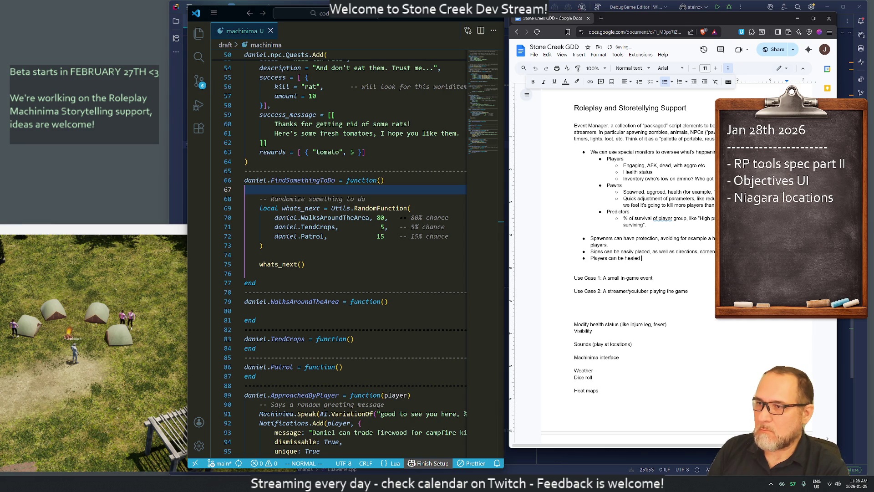
pyautogui.write('orha')
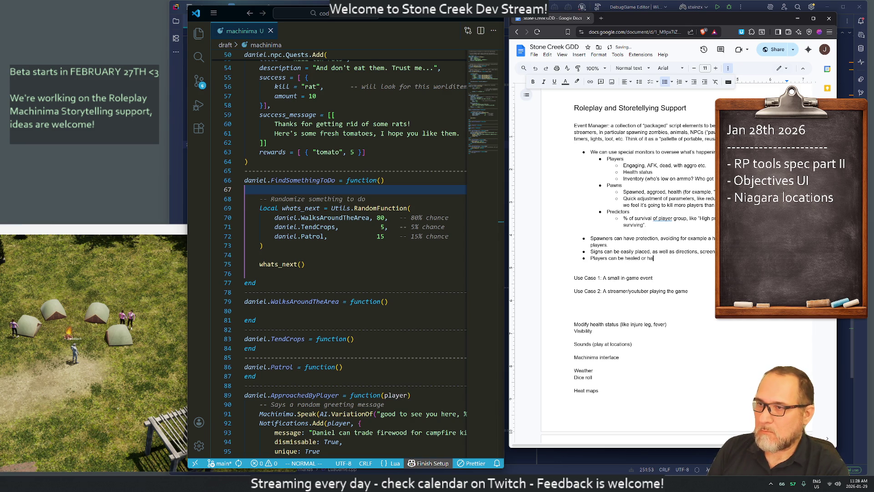
pyautogui.write('ve health attri')
pyautogui.write('butes changed')
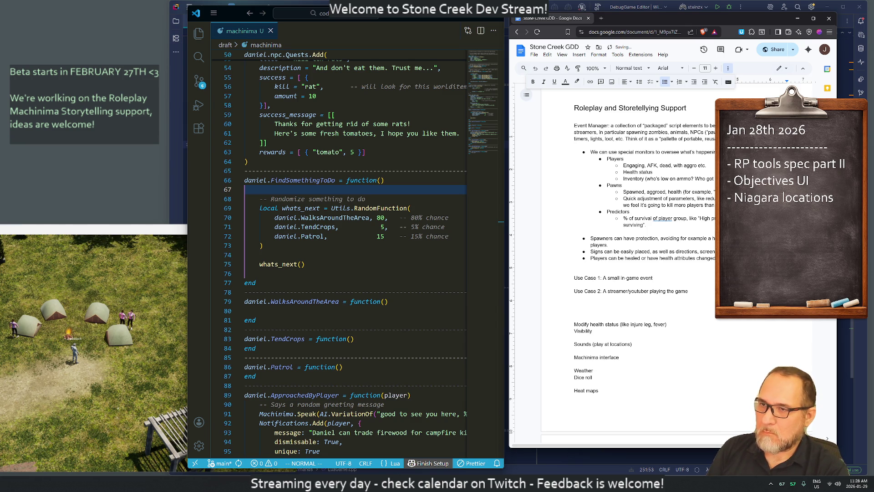
pyautogui.write(' broken')
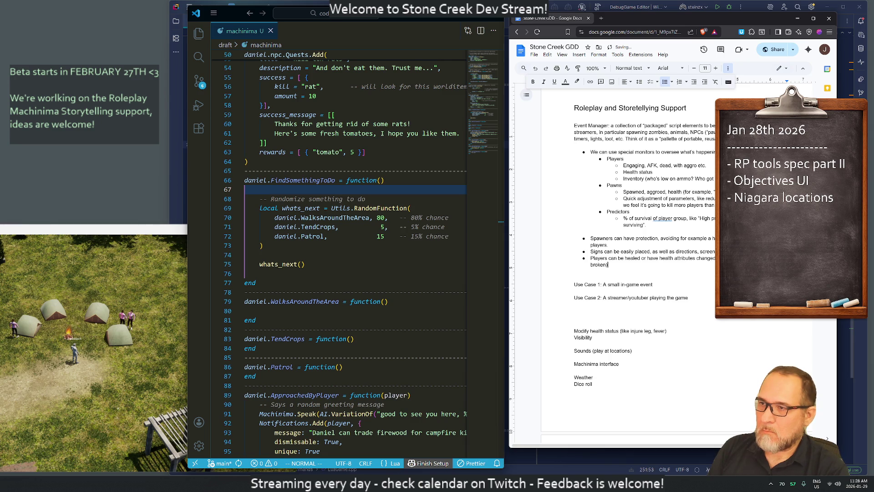
pyautogui.write('.')
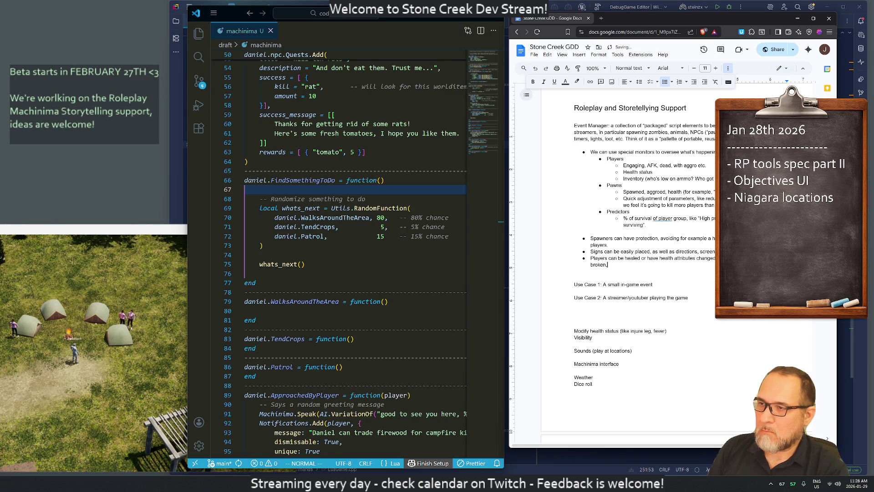
pyautogui.press('BackSpace')
pyautogui.write(', for sto')
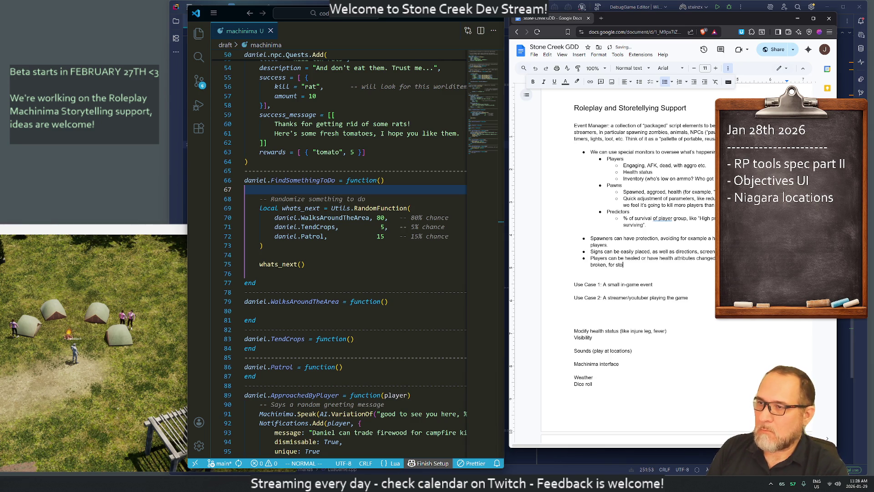
pyautogui.write('rytelling pur')
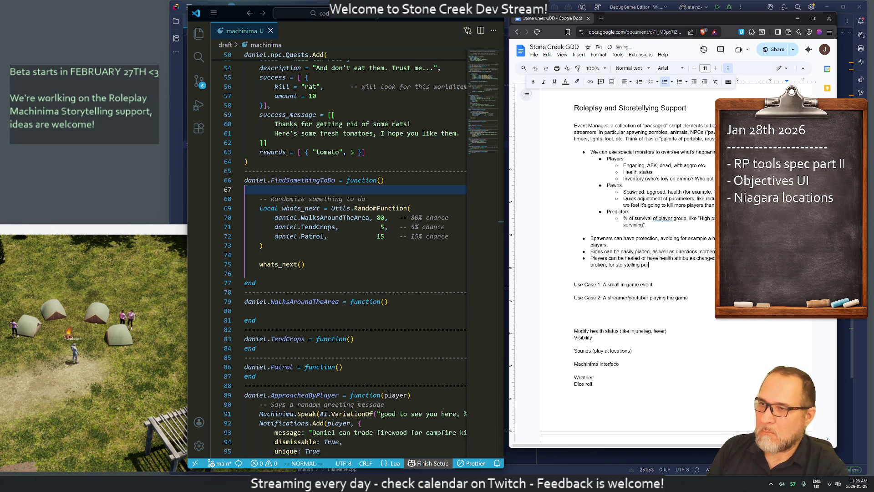
pyautogui.write('poses).')
pyautogui.click(575, 271)
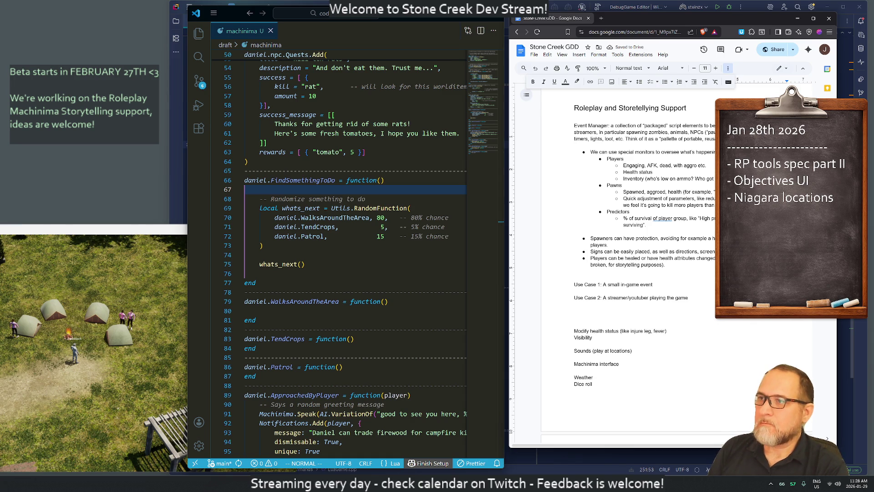
pyautogui.click(665, 82)
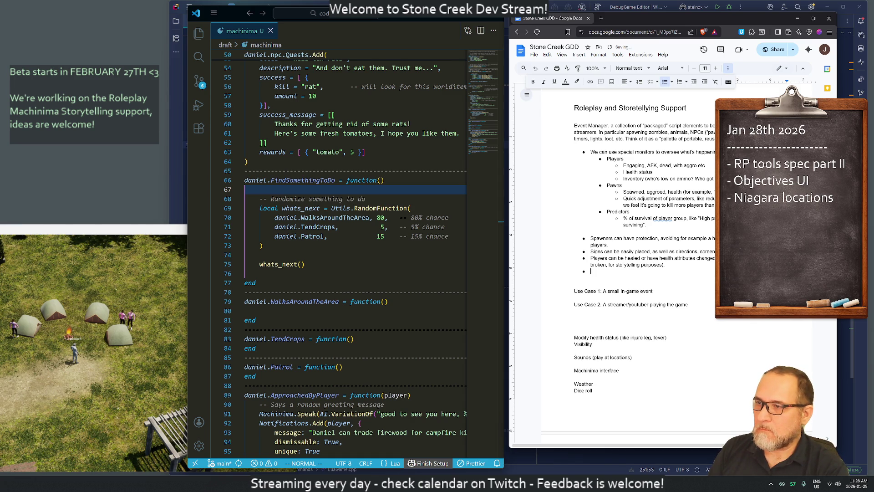
pyautogui.write('NPCs can s')
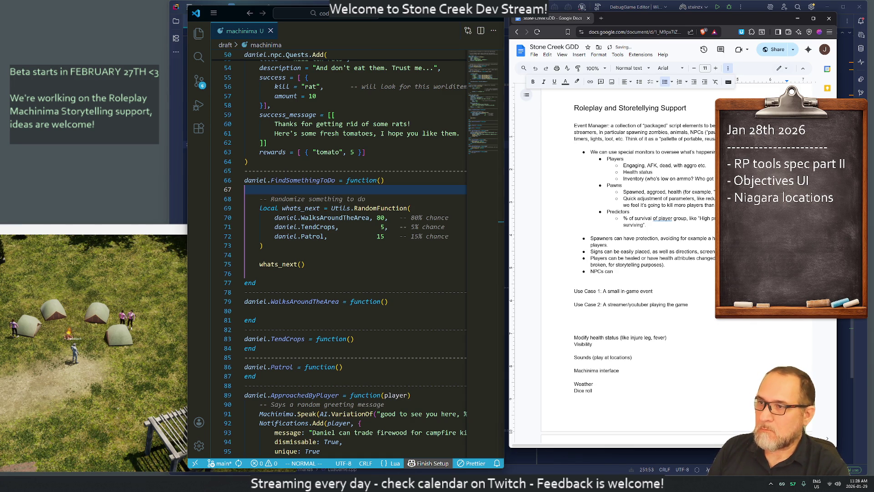
pyautogui.write('tart quests, ')
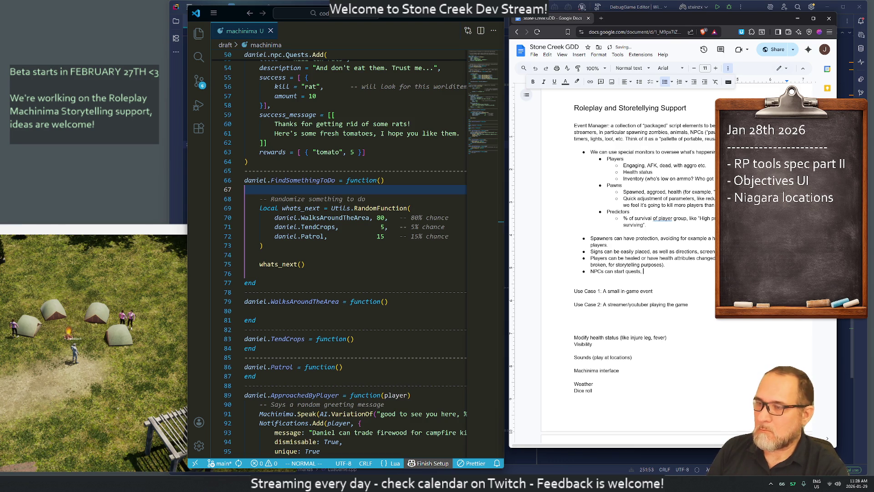
pyautogui.write('say th')
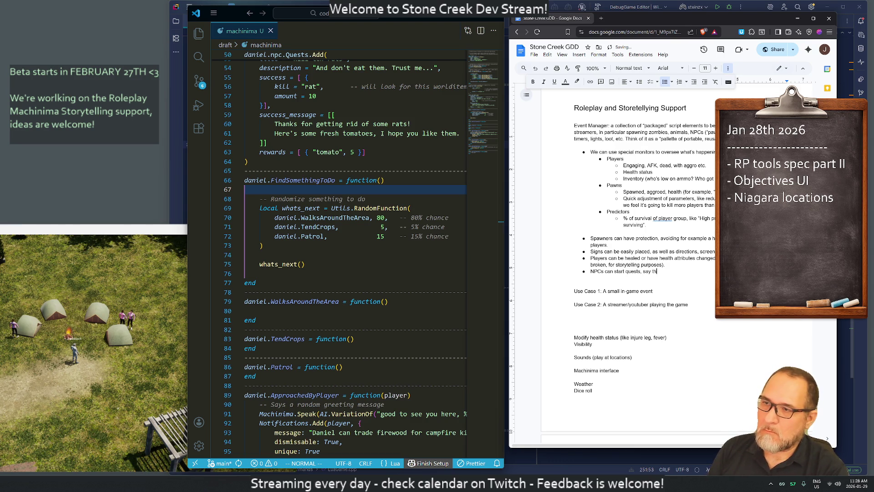
pyautogui.write('ings, ')
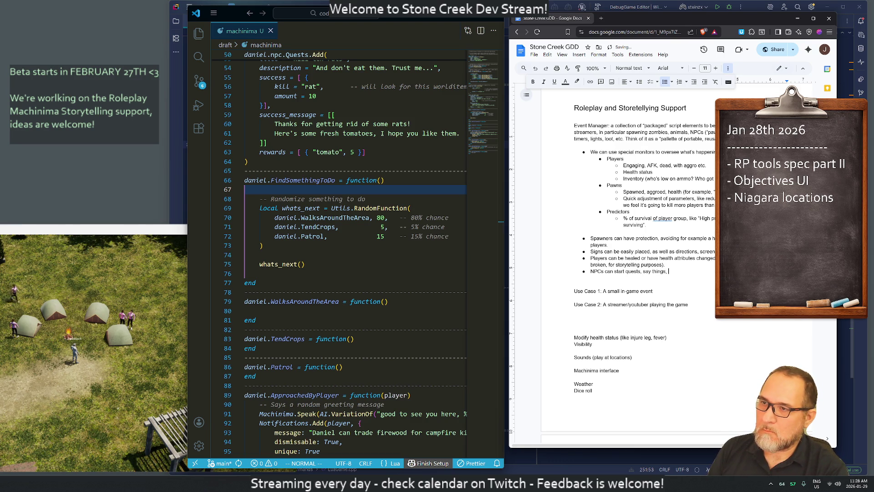
pyautogui.write('execute actions. ')
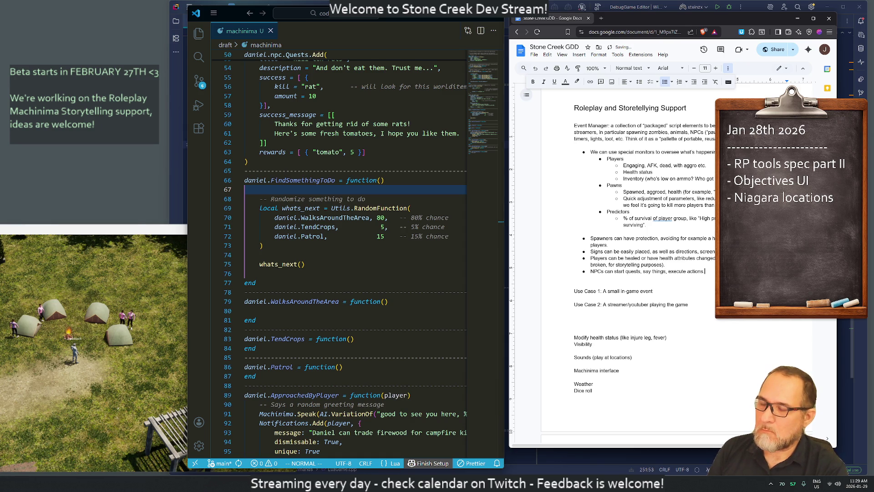
pyautogui.write('This')
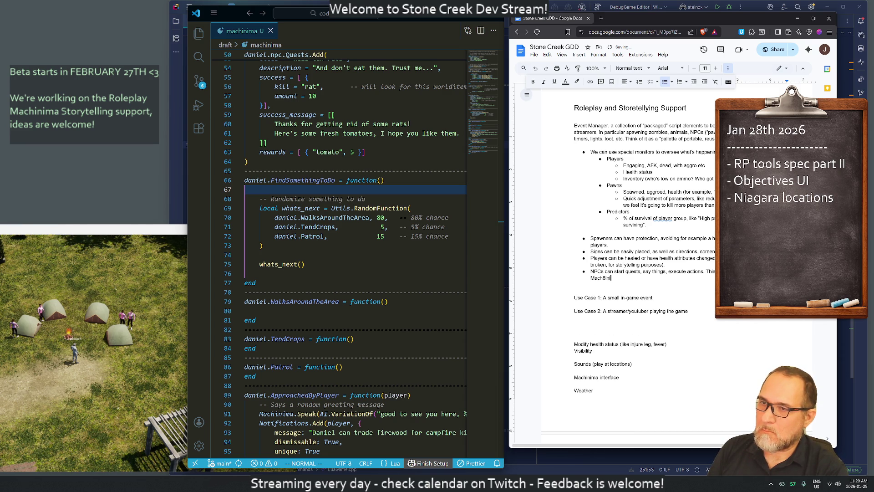
pyautogui.write('Machinima Subsystem')
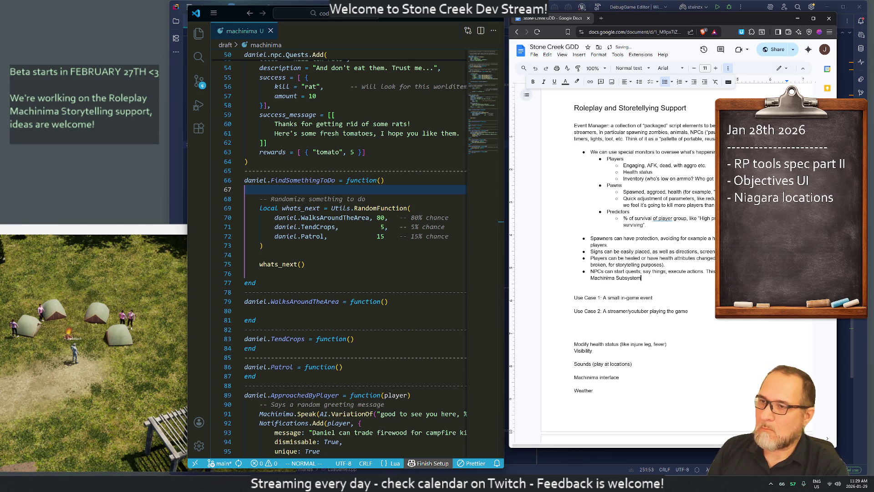
pyautogui.write(', and ca')
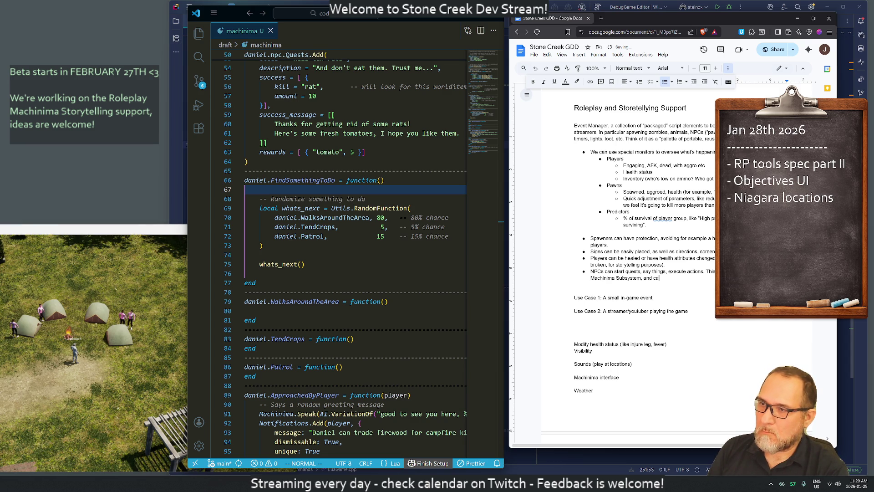
pyautogui.write('n be"packaged" t')
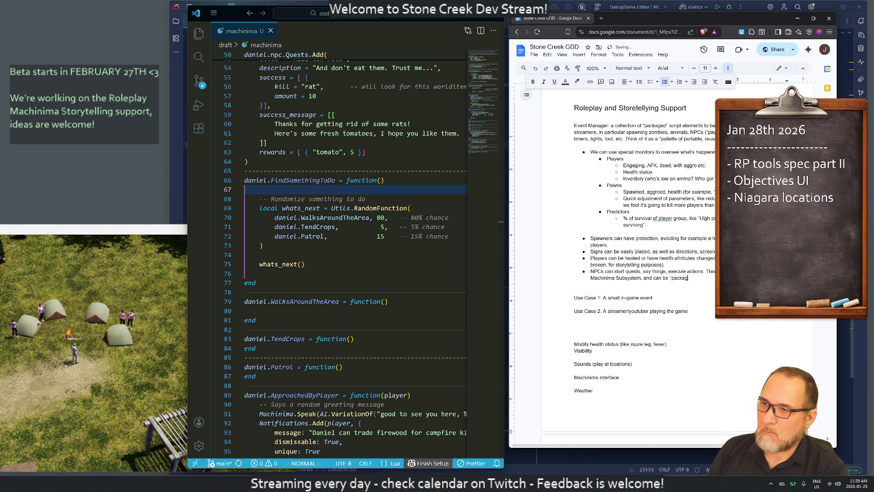
pyautogui.write('o be use')
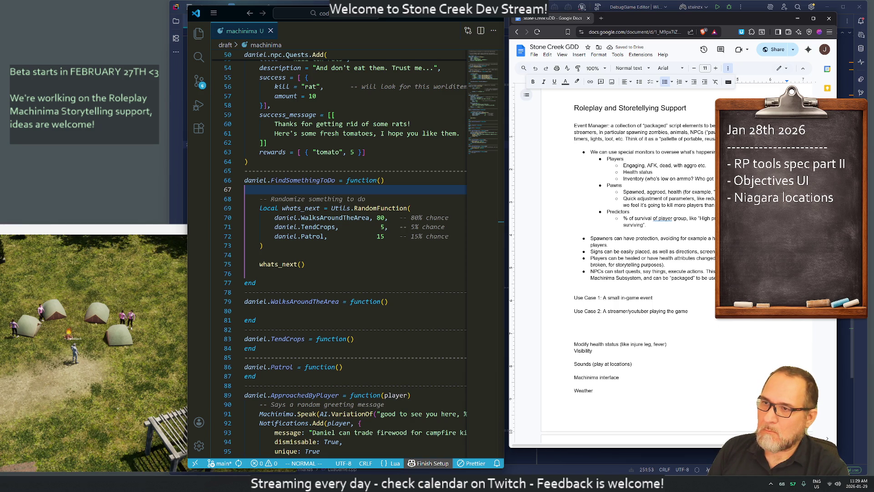
pyautogui.write('d')
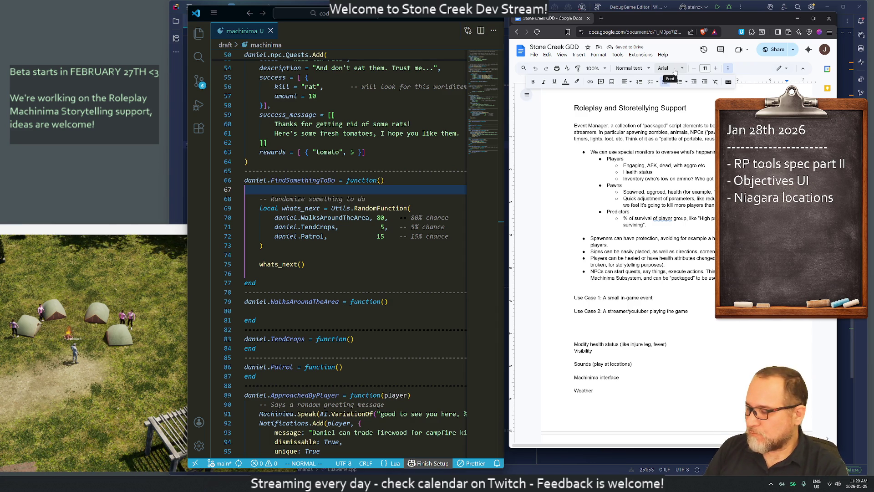
pyautogui.hotkey('ctrl', 'f')
# Find 'machinima' in the document and copy a link to the Machinima heading.
pyautogui.write('machinima')
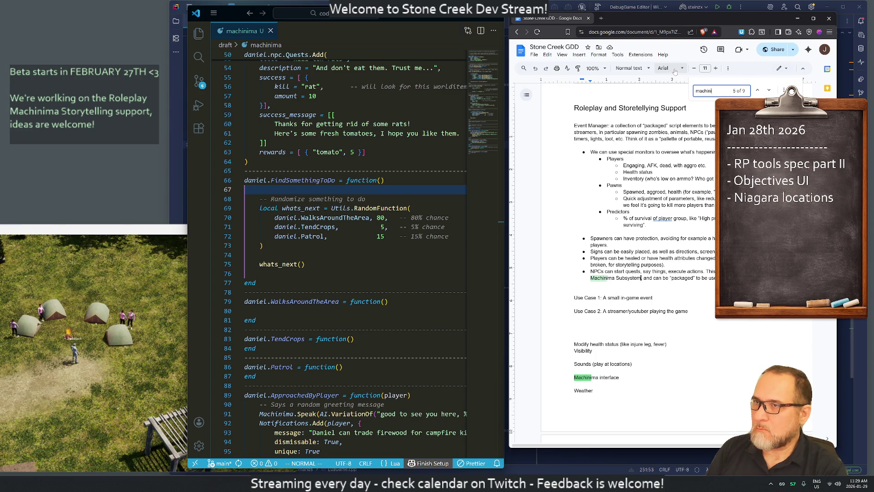
pyautogui.press('Return')
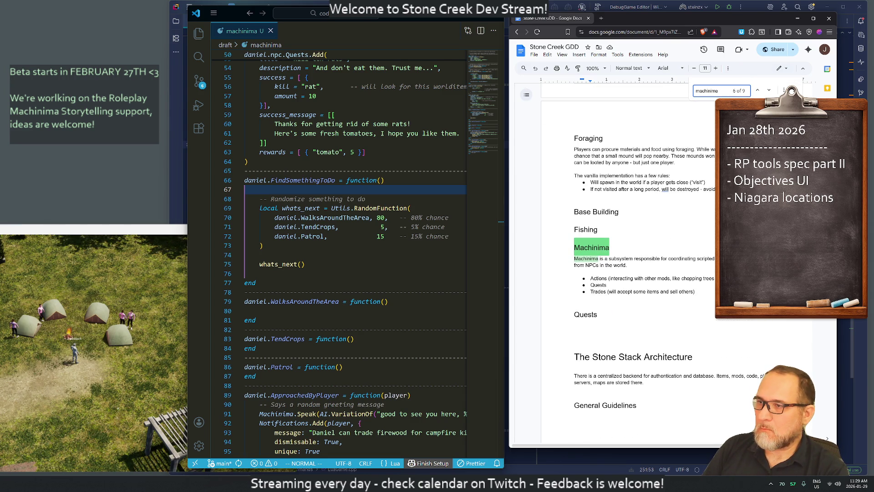
pyautogui.rightClick(591, 249)
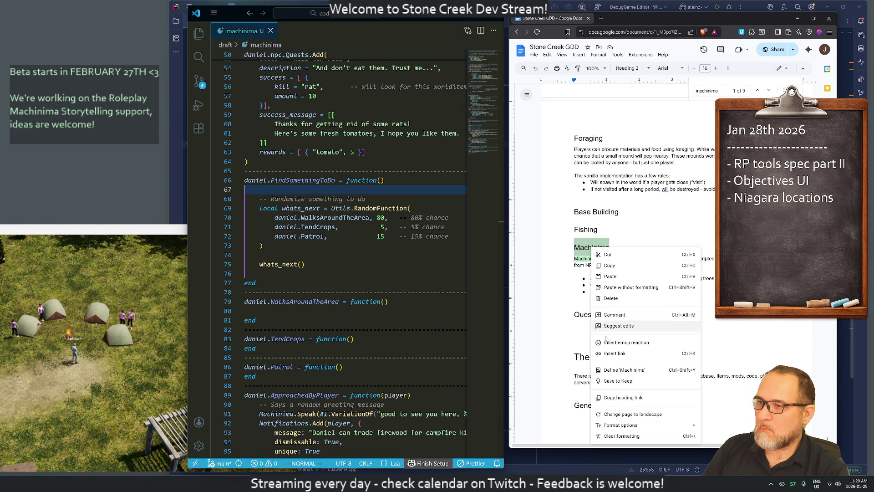
pyautogui.click(623, 398)
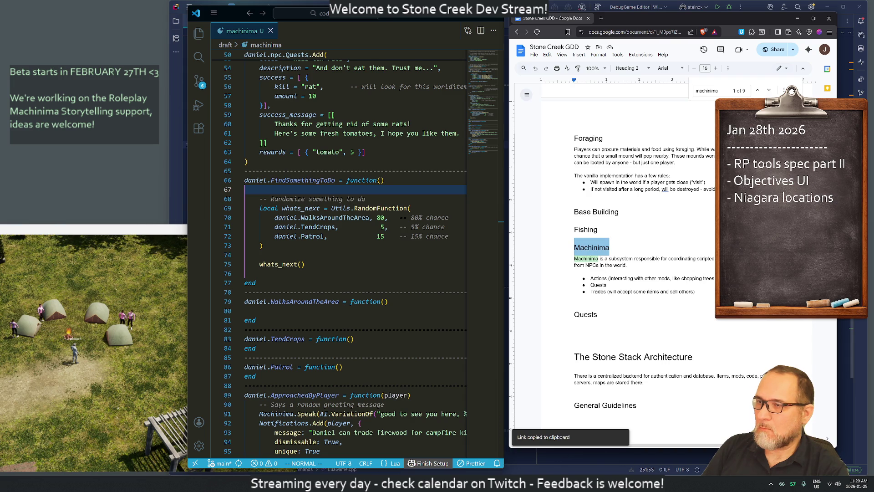
pyautogui.click(617, 189)
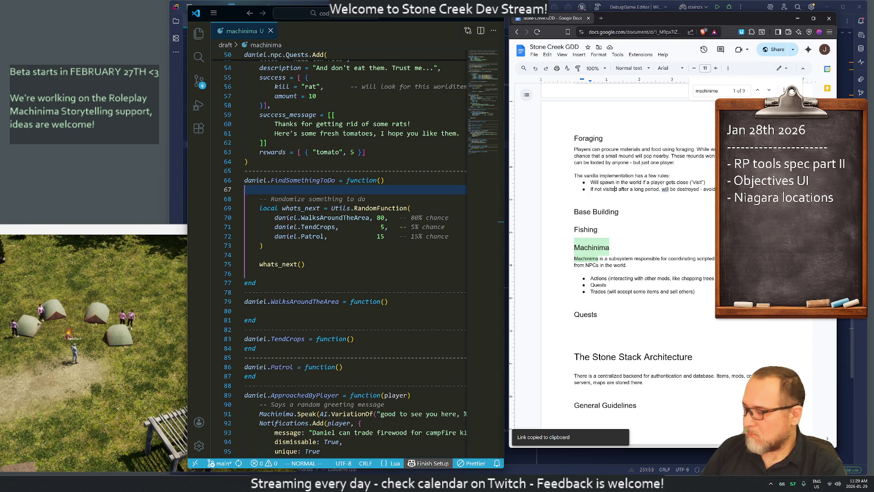
pyautogui.scroll(10, 638, 273)
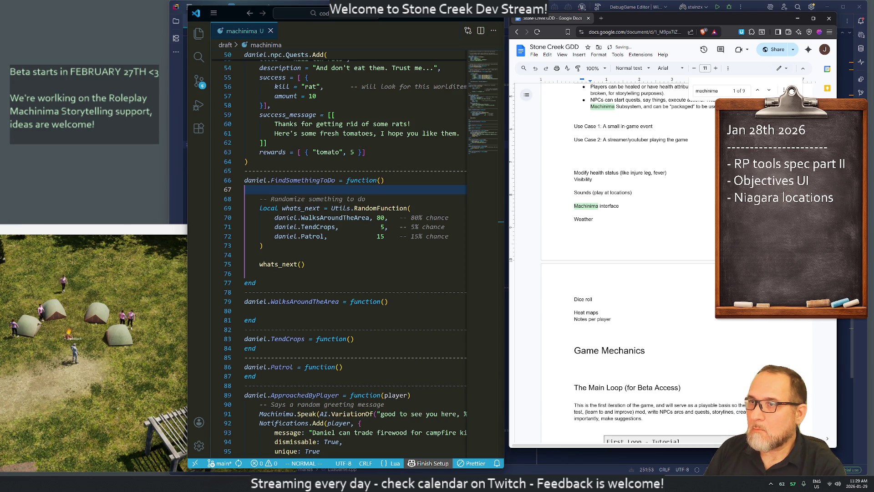
# Link the word 'Machinima' in the NPCs bullet to the pasted Machinima heading link.
pyautogui.scroll(2, 638, 228)
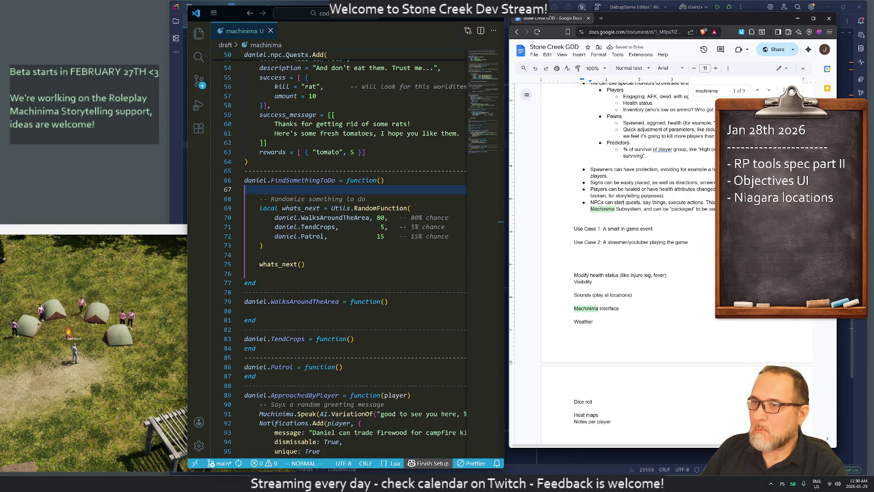
pyautogui.rightClick(602, 209)
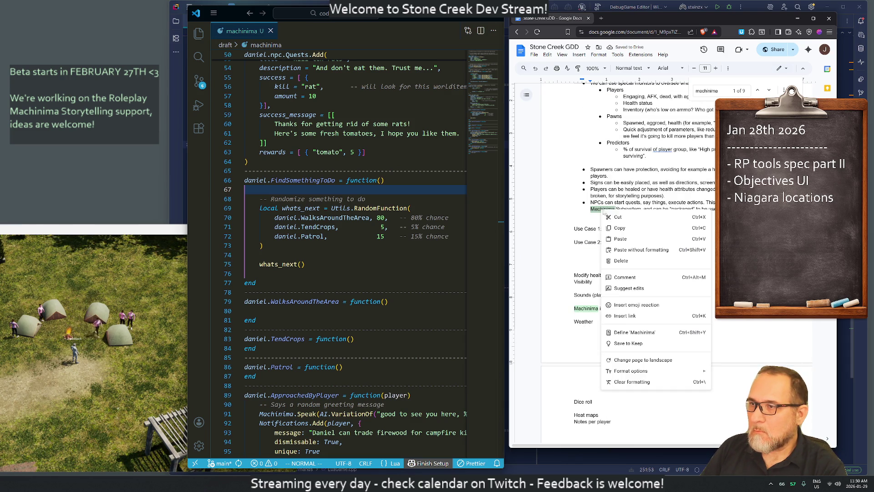
pyautogui.click(625, 315)
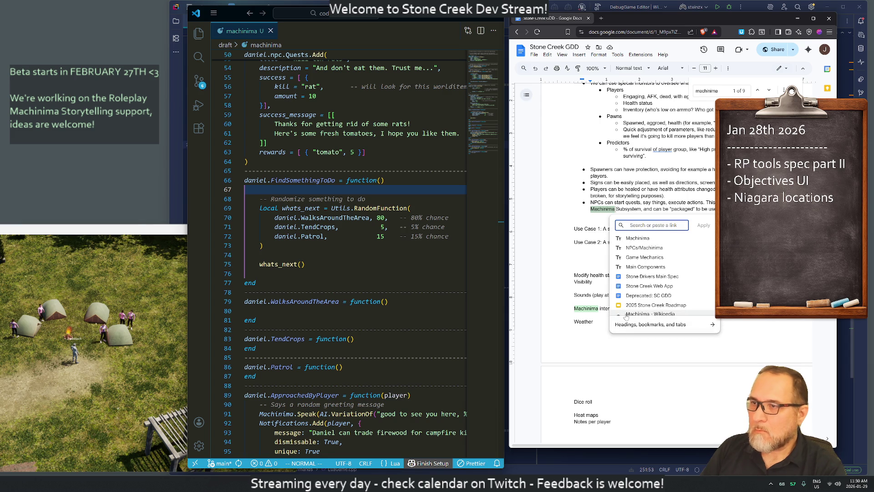
pyautogui.hotkey('ctrl', 'v')
pyautogui.press('Return')
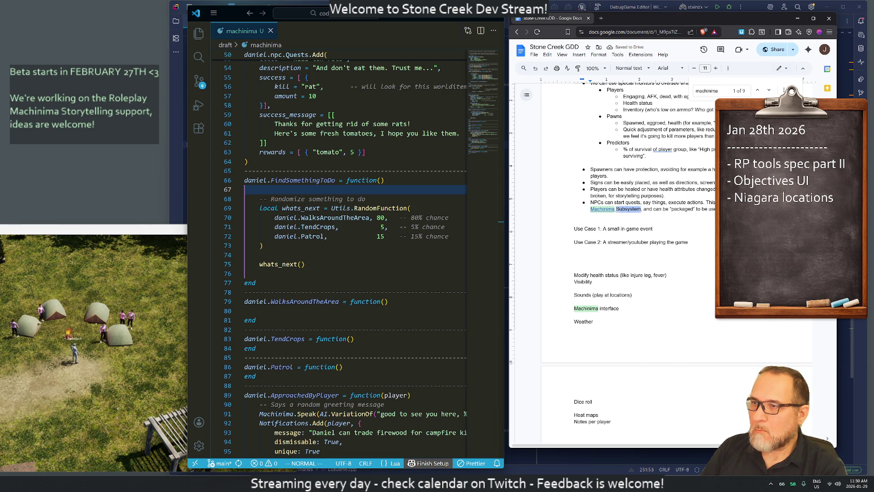
# Link the word 'Subsystem' to the Machinima heading from the document's headings list.
pyautogui.rightClick(629, 210)
pyautogui.click(650, 315)
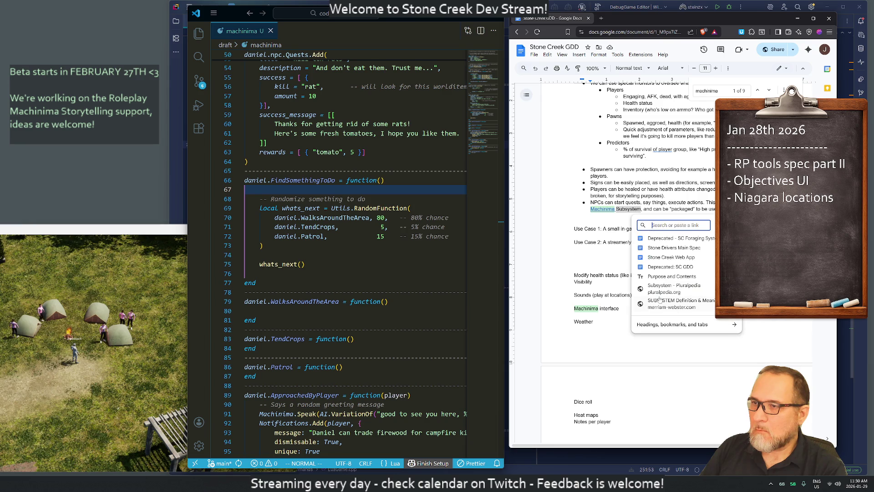
pyautogui.click(687, 324)
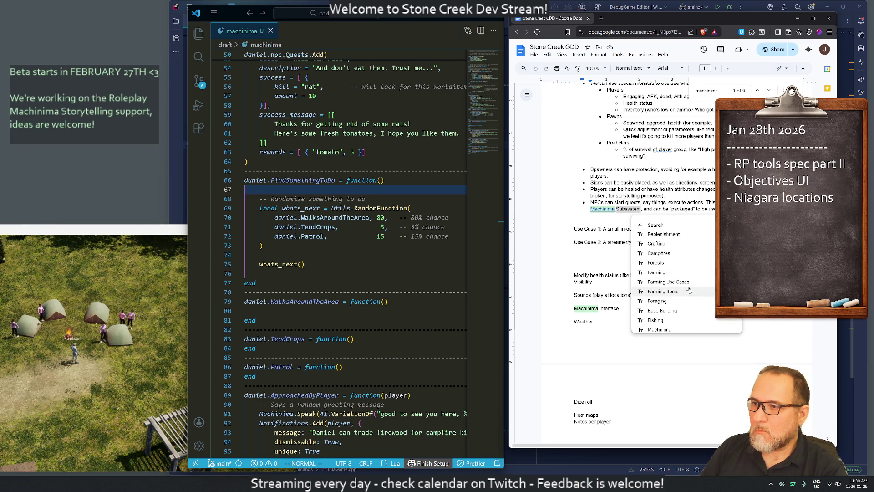
pyautogui.scroll(-3, 683, 287)
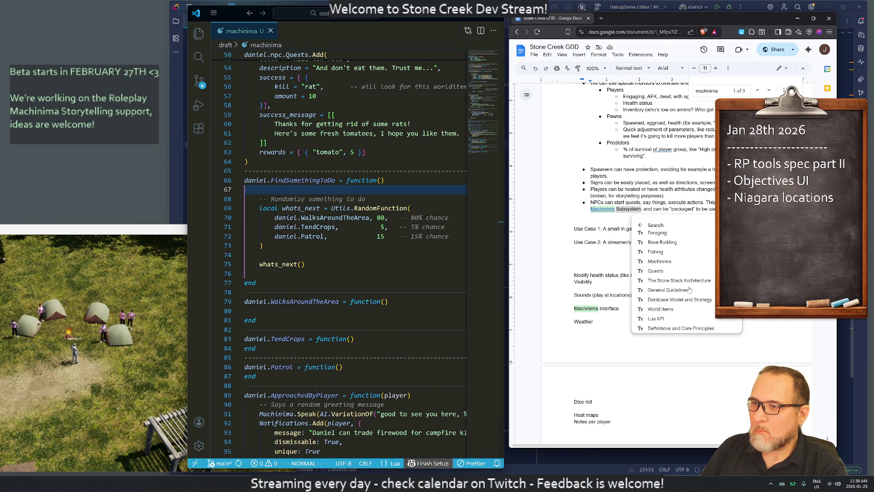
pyautogui.click(660, 262)
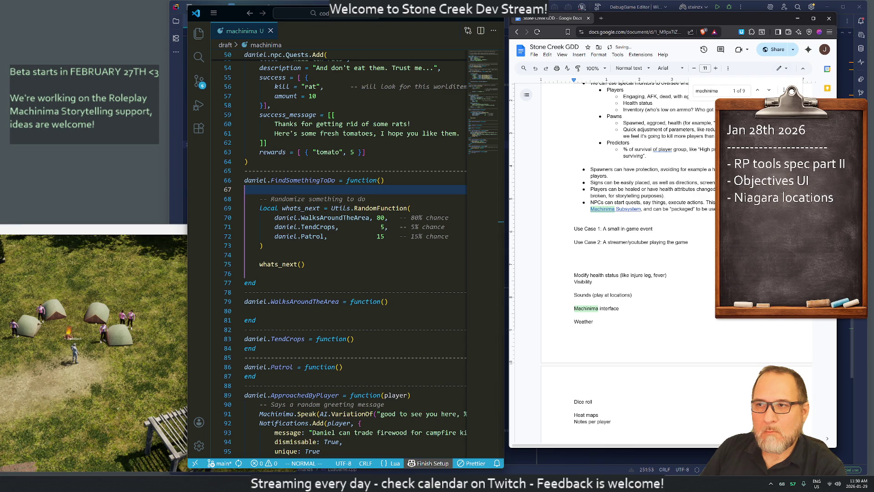
pyautogui.moveTo(616, 210)
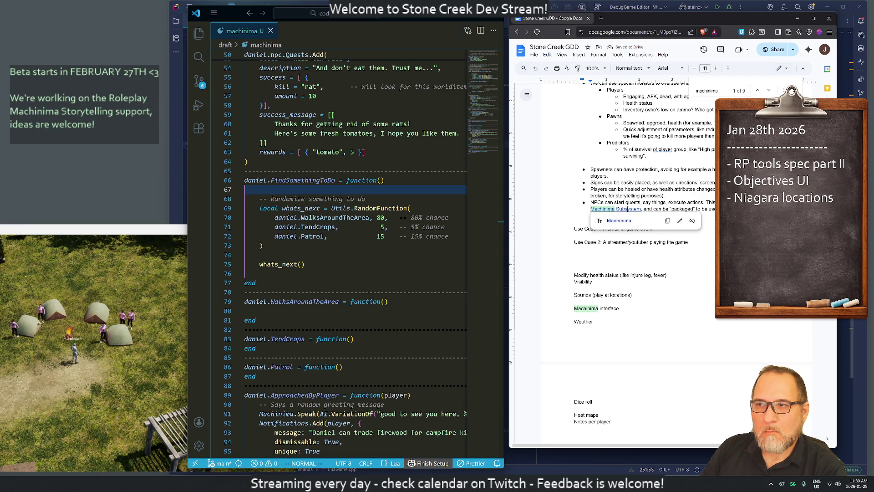
pyautogui.click(680, 221)
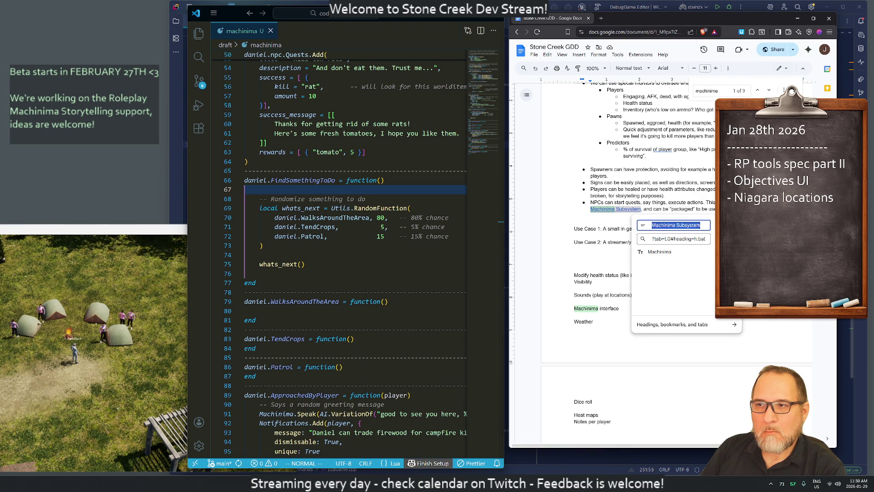
pyautogui.click(575, 216)
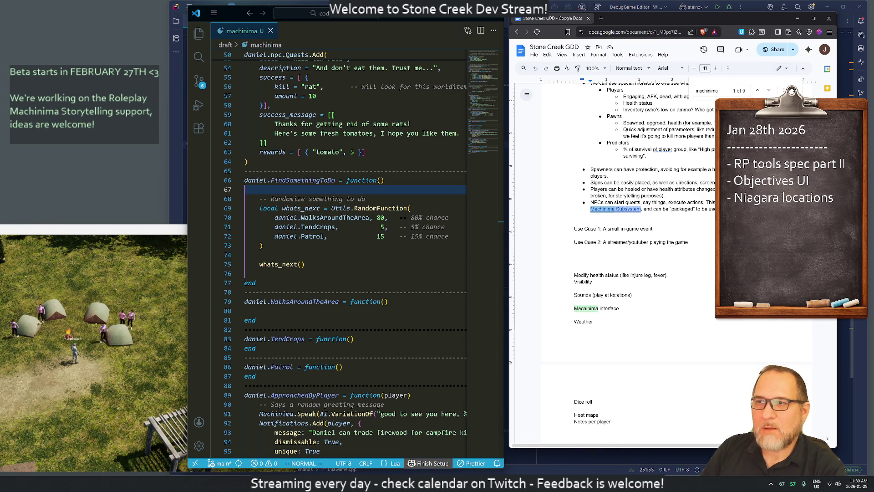
# Remove the link from the 'Machinima Subsystem' text.
pyautogui.rightClick(600, 209)
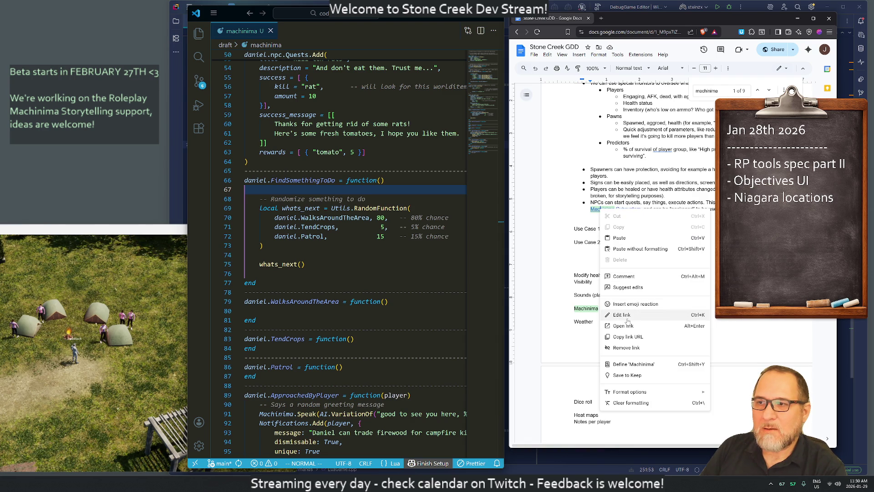
pyautogui.click(574, 228)
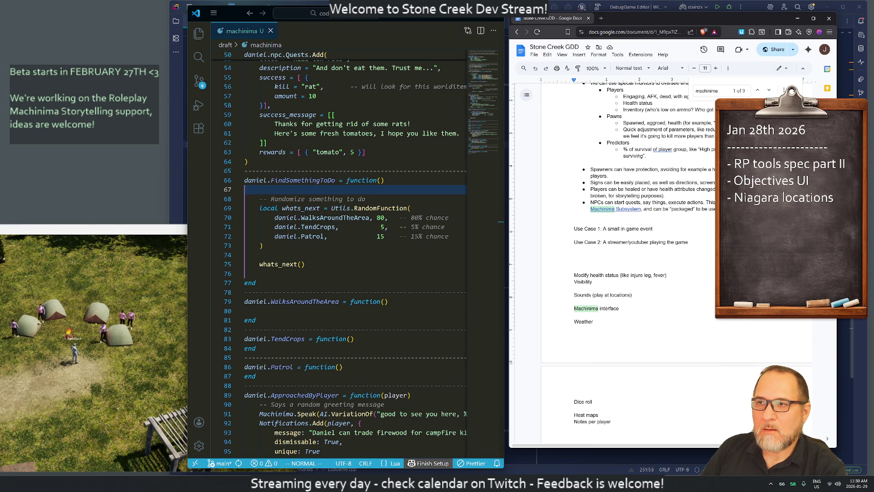
pyautogui.moveTo(591, 209); pyautogui.dragTo(642, 209)
pyautogui.rightClick(607, 209)
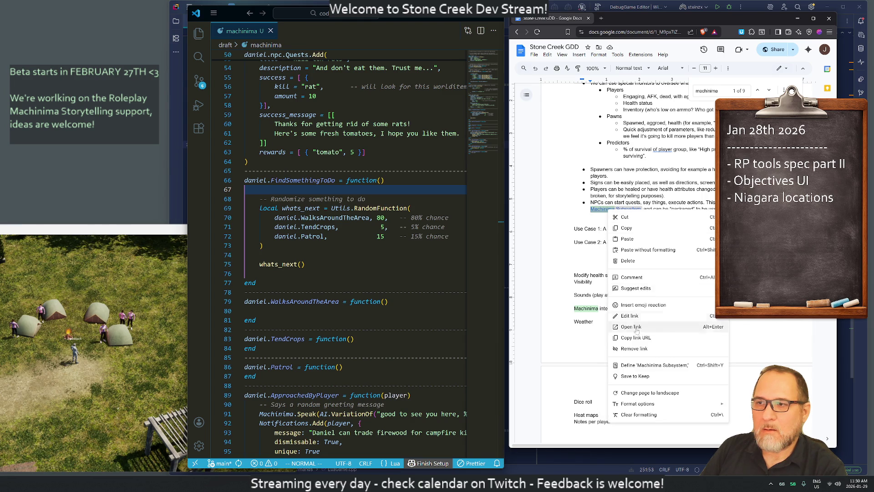
pyautogui.click(640, 353)
pyautogui.click(629, 228)
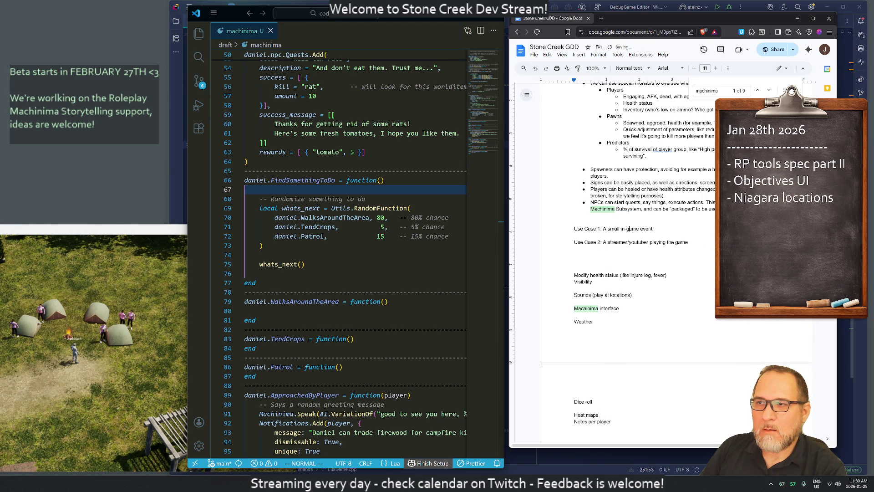
# Link the whole phrase 'Machinima Subsystem' to the Machinima heading.
pyautogui.moveTo(642, 209); pyautogui.dragTo(591, 209)
pyautogui.rightClick(601, 210)
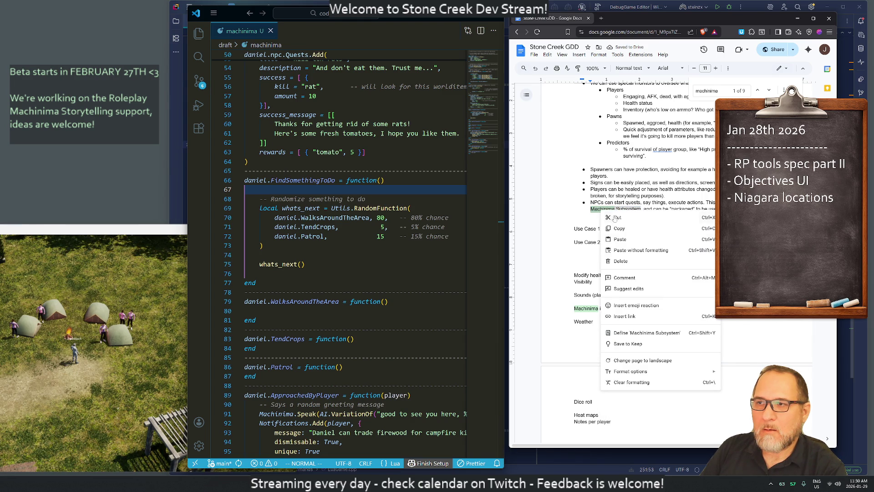
pyautogui.click(625, 316)
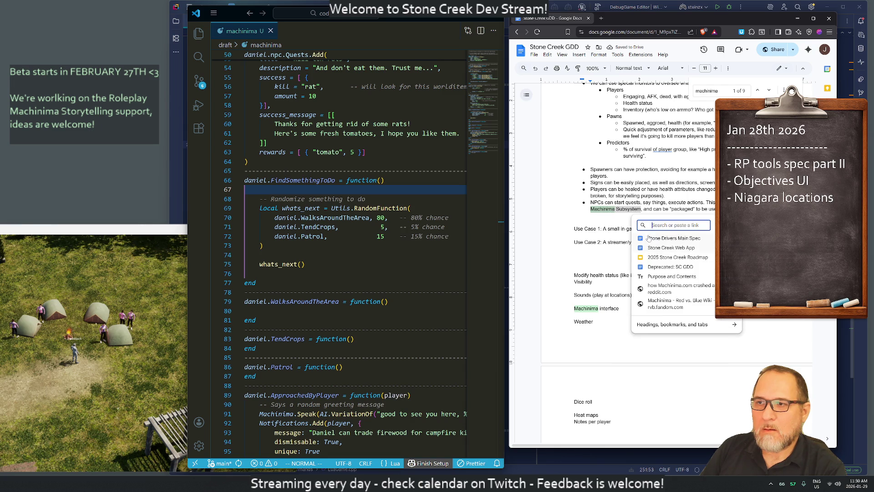
pyautogui.click(674, 324)
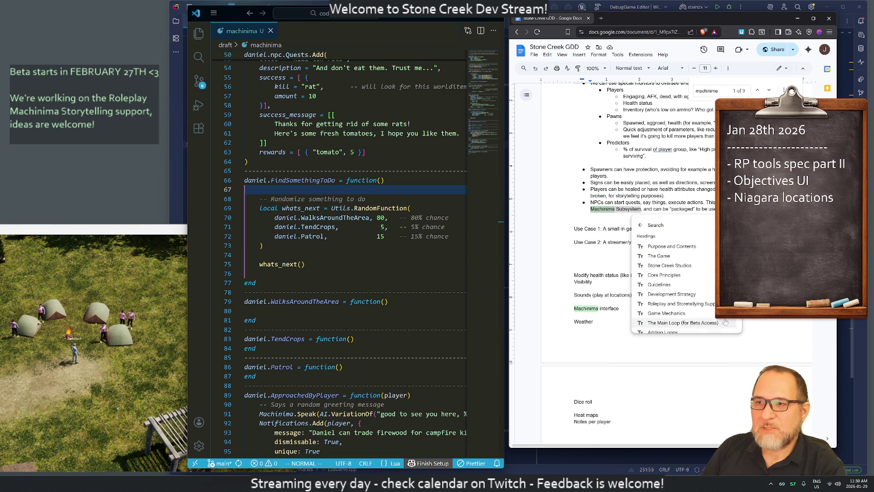
pyautogui.scroll(-5, 672, 291)
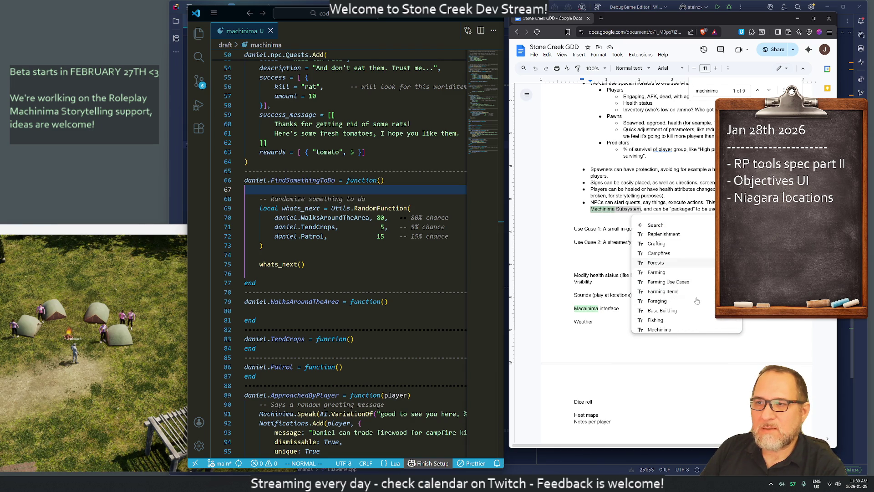
pyautogui.scroll(-2, 670, 291)
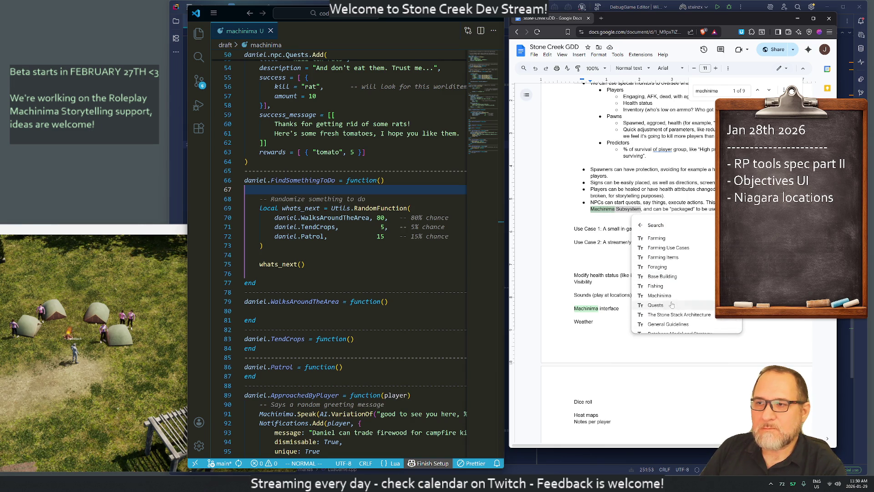
pyautogui.click(660, 296)
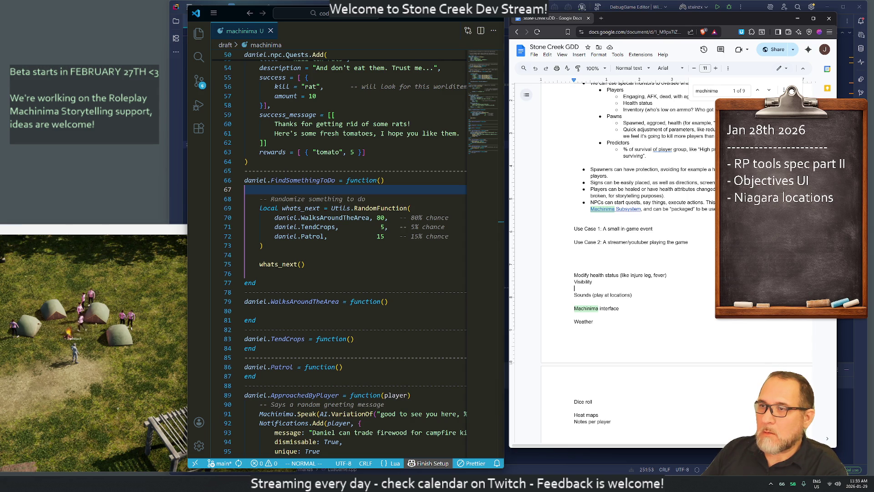
# Insert 'leg' before 'broken' in the healing bullet and start a new bullet after the NPCs item.
pyautogui.click(664, 196)
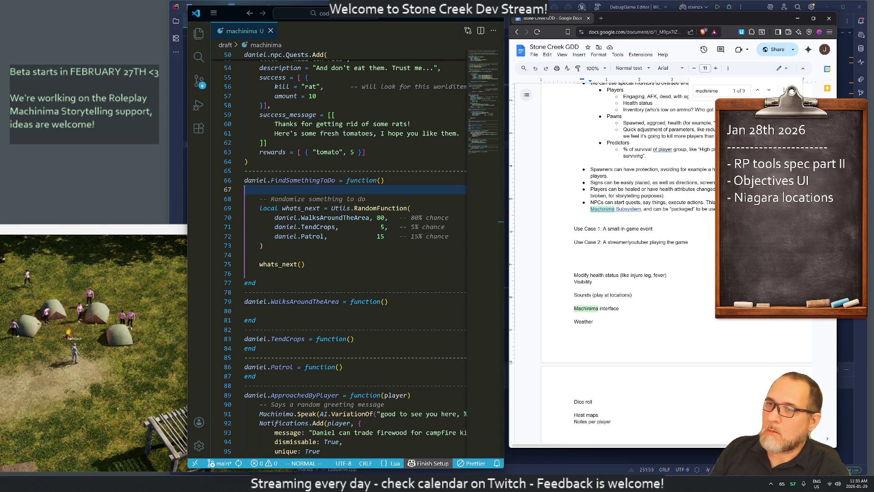
pyautogui.click(641, 195)
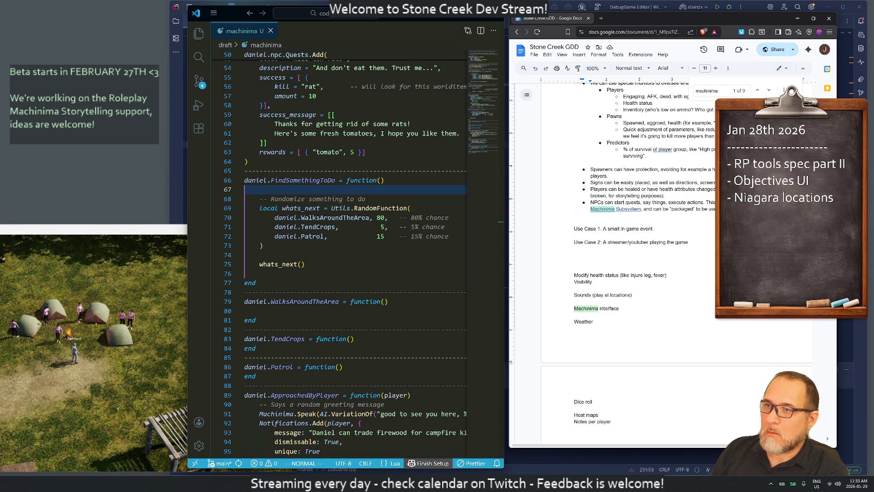
pyautogui.write('leg')
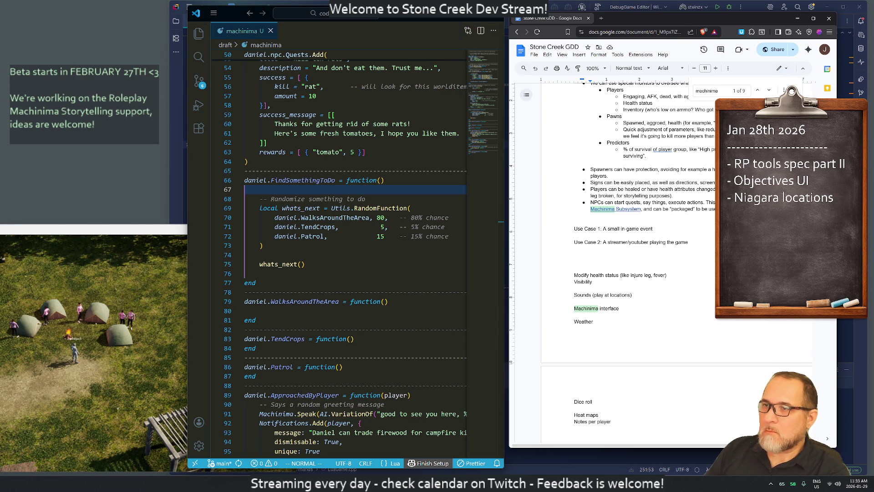
pyautogui.press('Return')
# Write the bullet 'Visibility and teleport without being an admin, but granted… execution.'.
pyautogui.write('Visibilit')
pyautogui.write('ity')
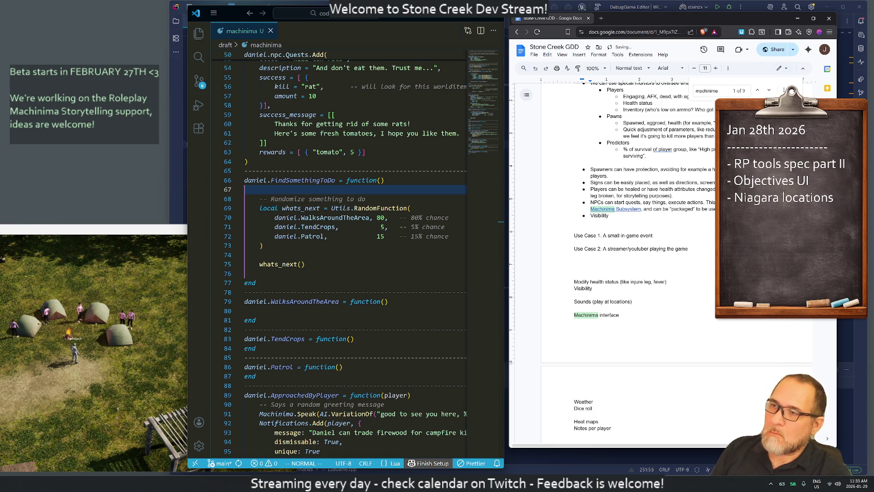
pyautogui.write(': be invisibl')
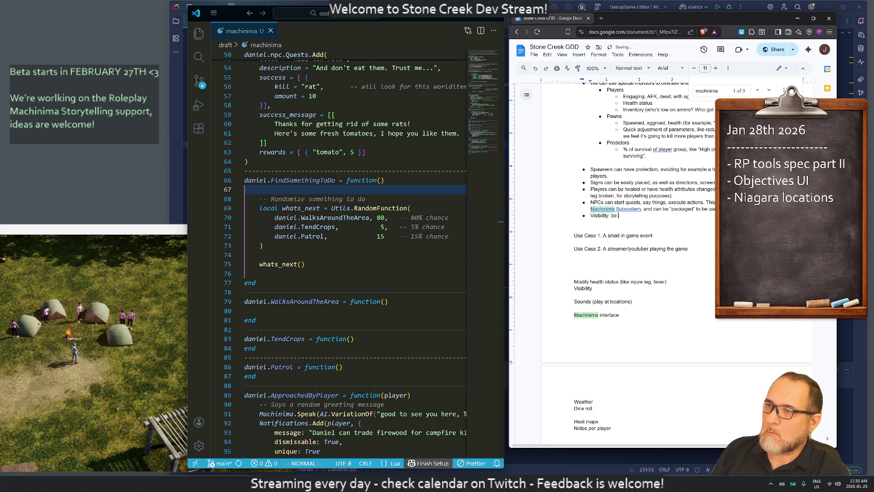
pyautogui.write('e ')
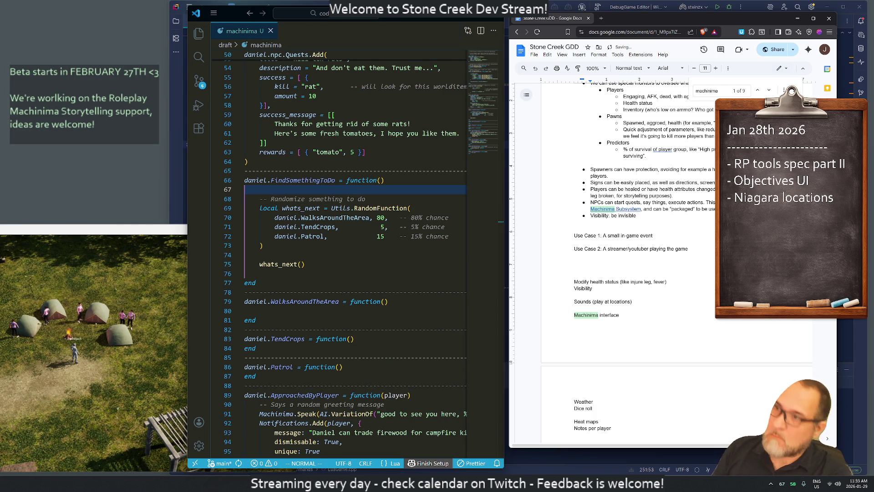
pyautogui.write('with')
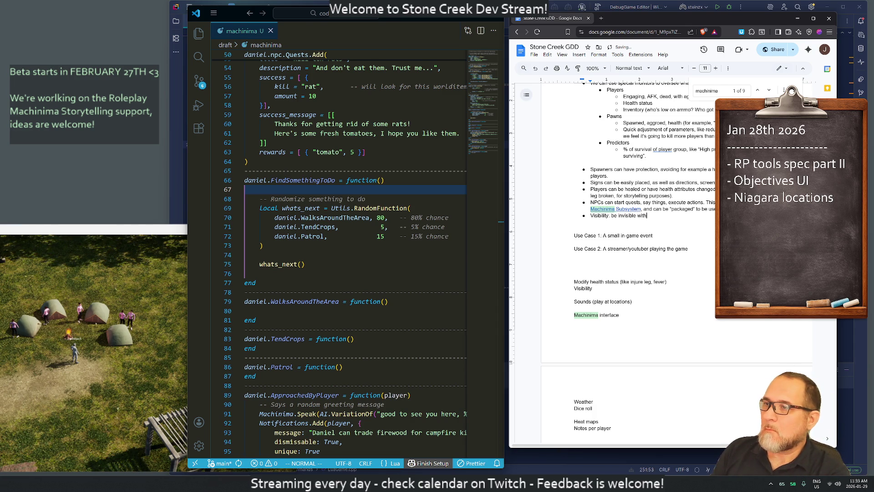
pyautogui.write('out beingn a')
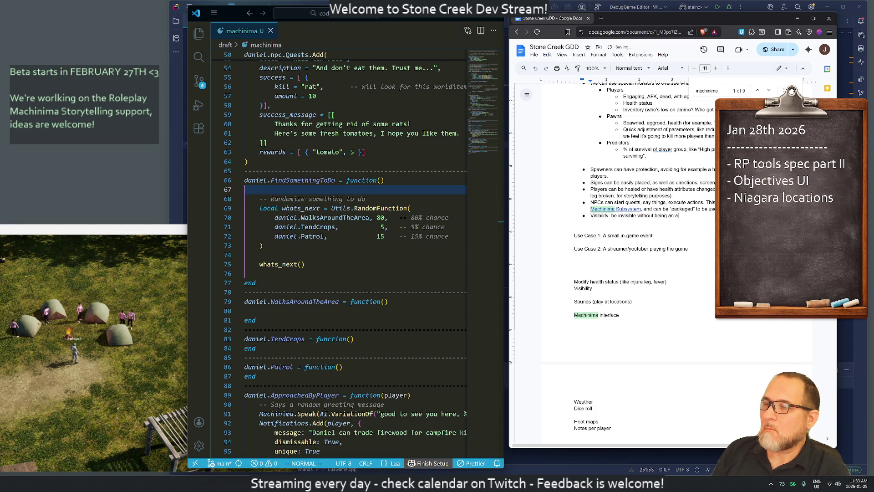
pyautogui.write('dmibut grante')
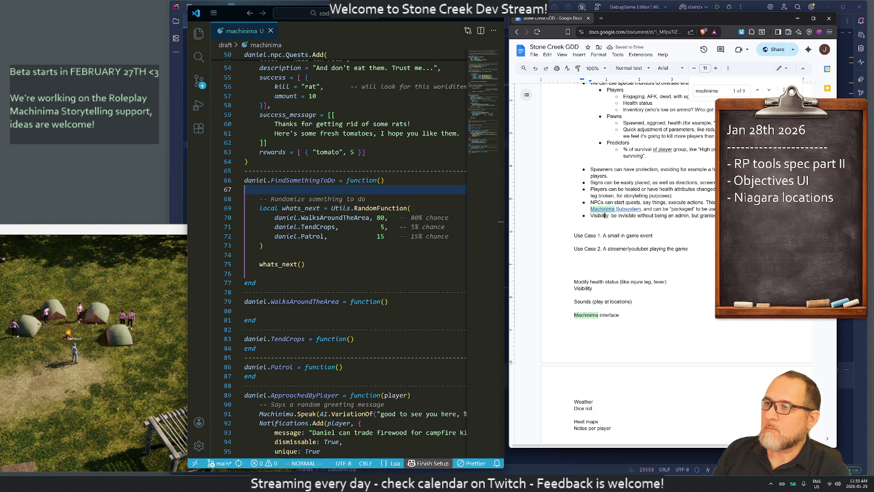
pyautogui.click(610, 215)
pyautogui.press('BackSpace')
pyautogui.write('and teleport:')
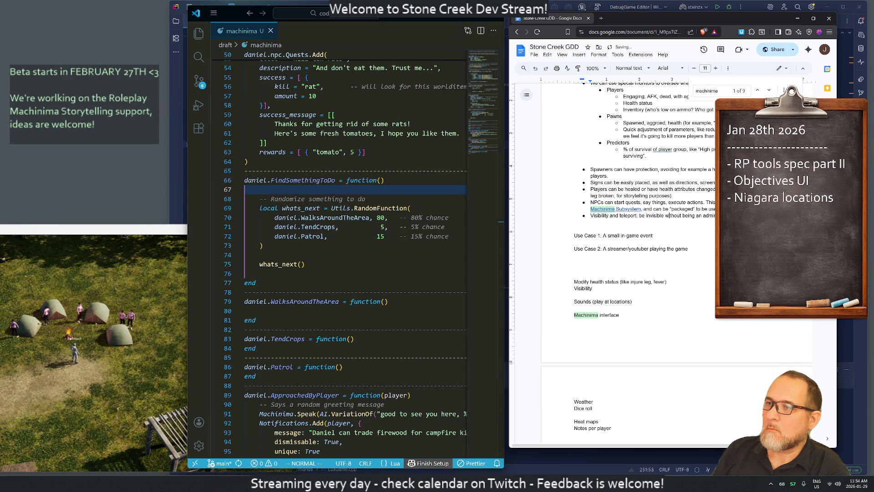
pyautogui.press('BackSpace')
pyautogui.moveTo(637, 216); pyautogui.dragTo(661, 216)
pyautogui.press('BackSpace')
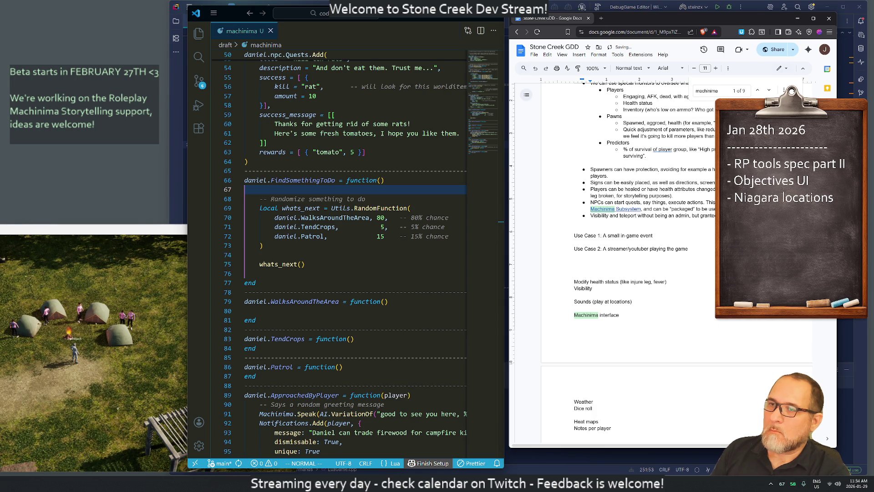
pyautogui.write('execut')
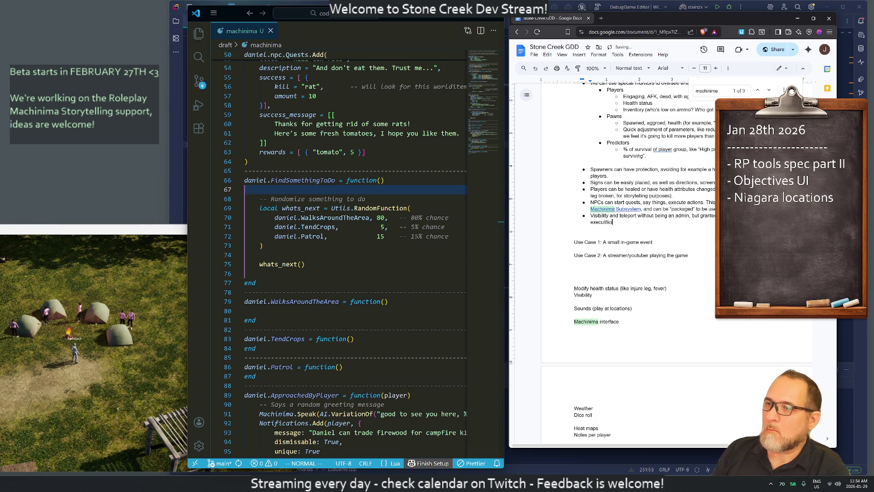
pyautogui.write('ion.')
# Add a bullet on giving rewards to players by selecting them on the map.
pyautogui.press('Return')
pyautogui.write('Give rewards to')
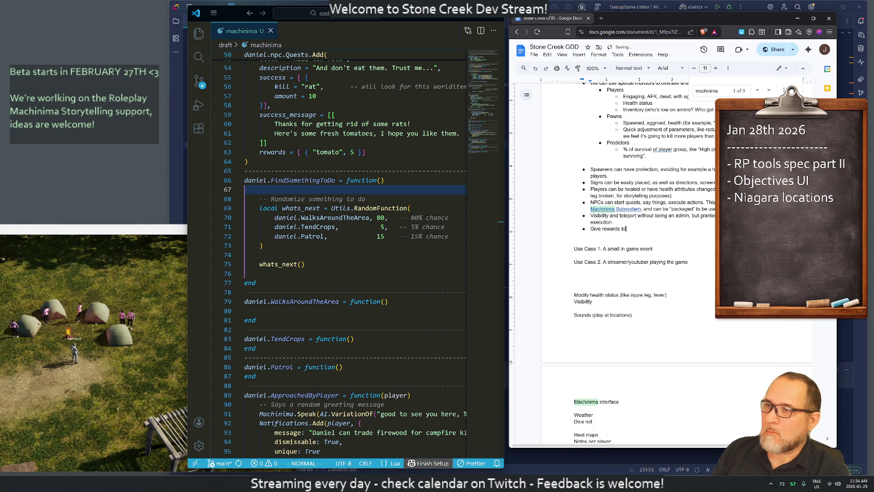
pyautogui.write(' players')
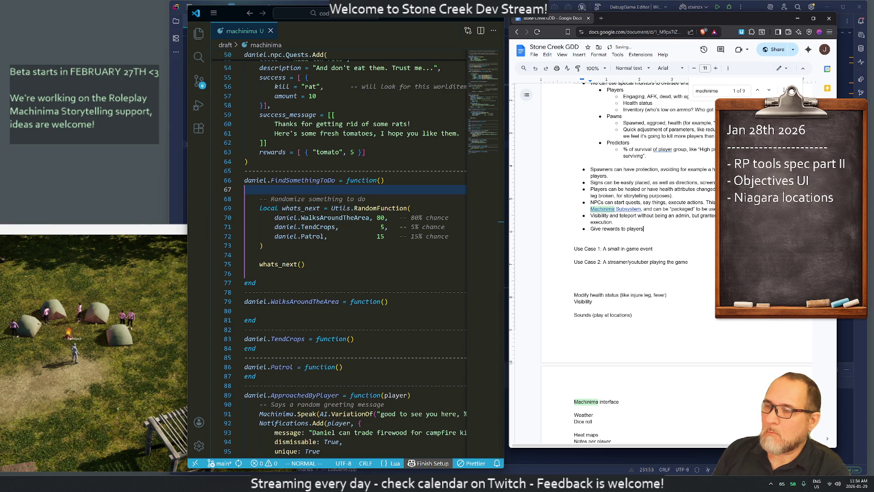
pyautogui.write('.')
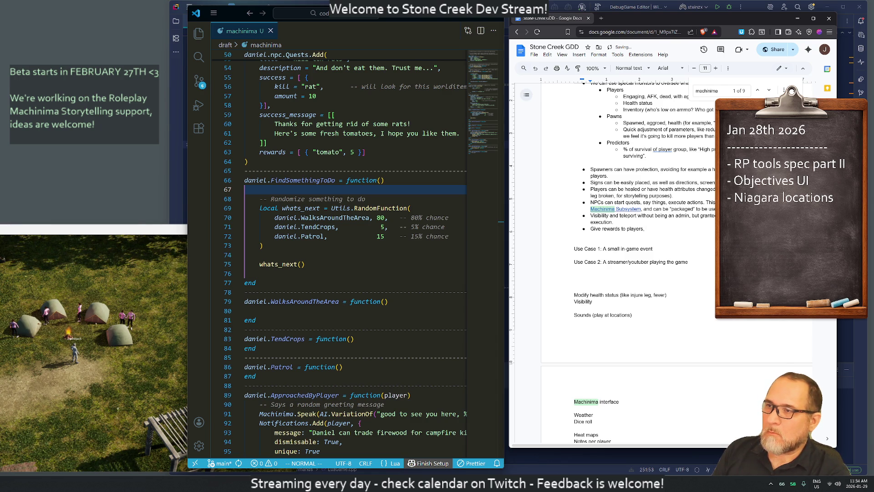
pyautogui.write(' potentiall')
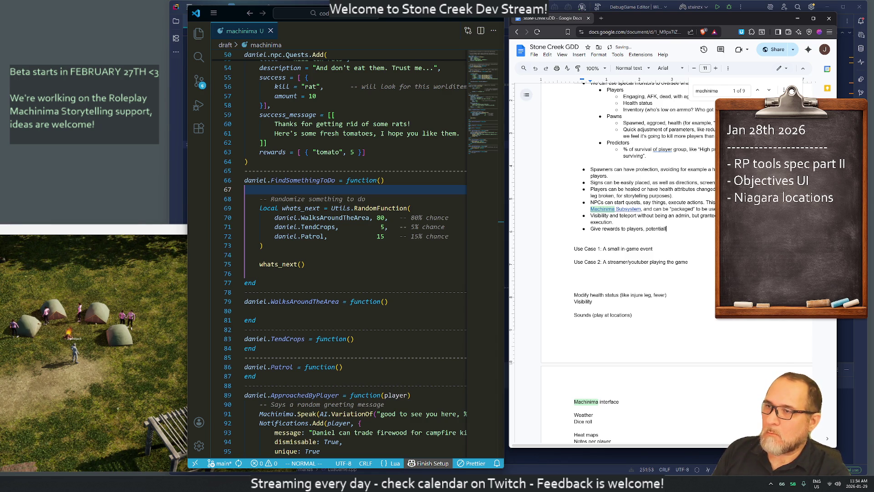
pyautogui.write('y drawwin')
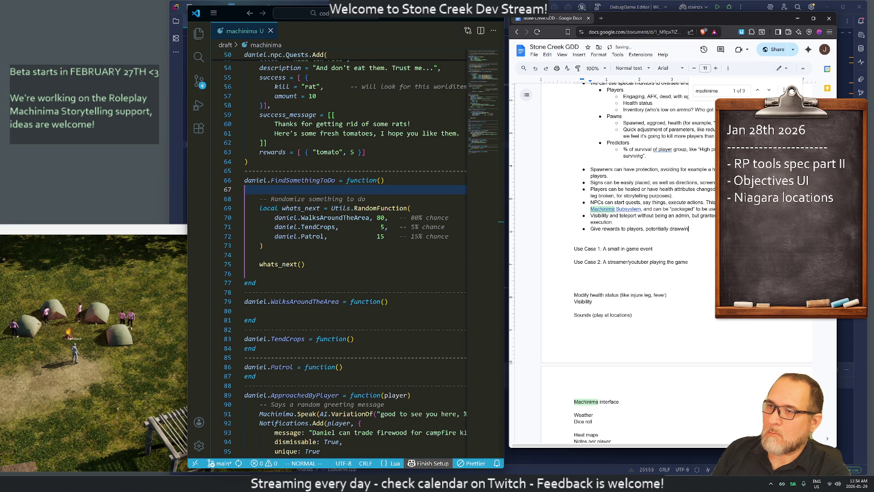
pyautogui.press('BackSpace')
pyautogui.press('BackSpace')
pyautogui.press('BackSpace')
pyautogui.press('BackSpace')
pyautogui.write('gging them on ')
pyautogui.write('the')
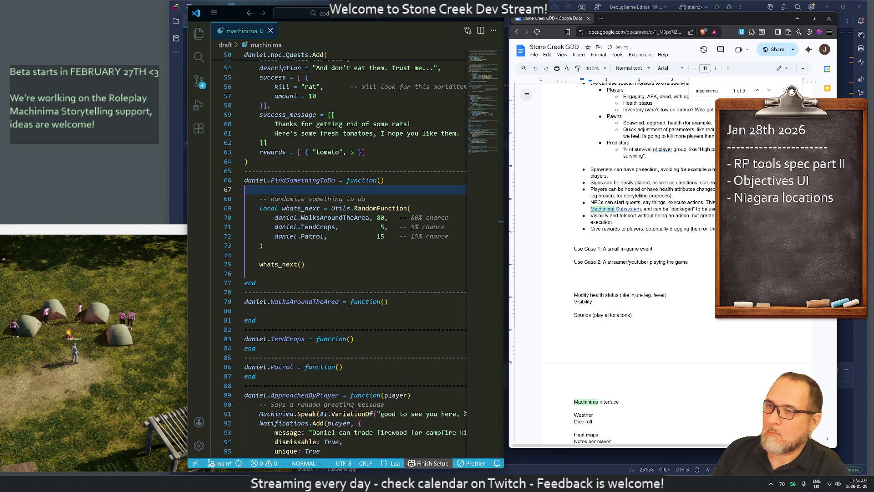
pyautogui.press('BackSpace')
pyautogui.press('BackSpace')
pyautogui.press('BackSpace')
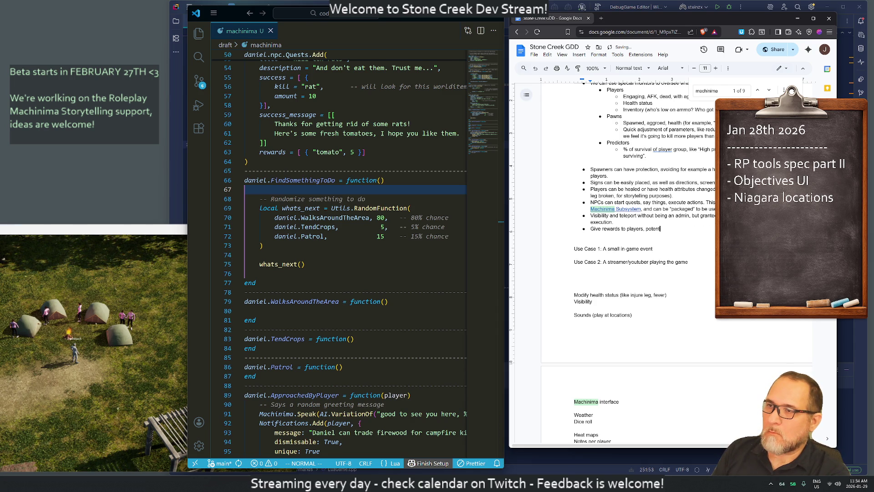
pyautogui.write('selecting them ')
pyautogui.write('on the m')
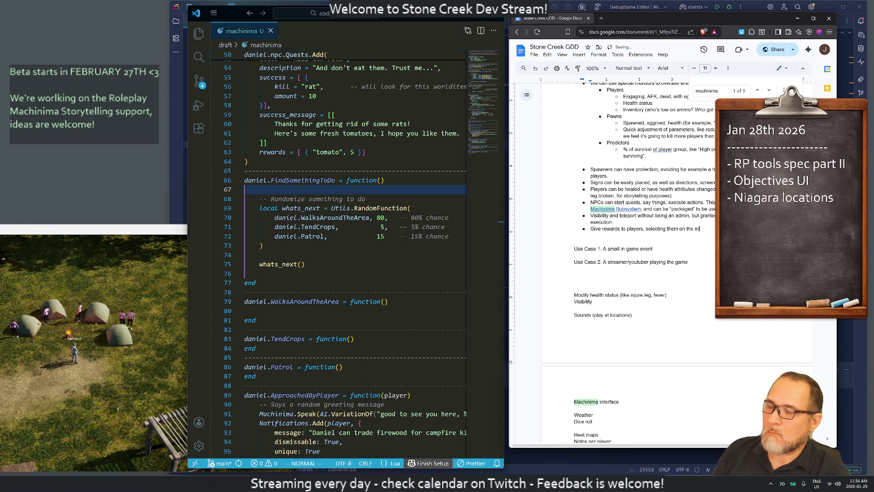
pyautogui.write('ap and')
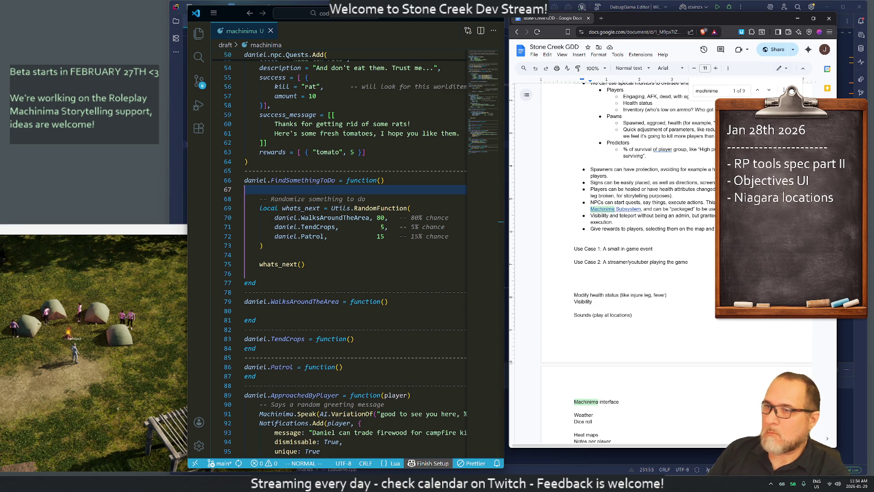
# Add the bullet 'Play sounds at locations, or add triggers.' and a blank line after the list.
pyautogui.press('Return')
pyautogui.write('Play sounds at locations')
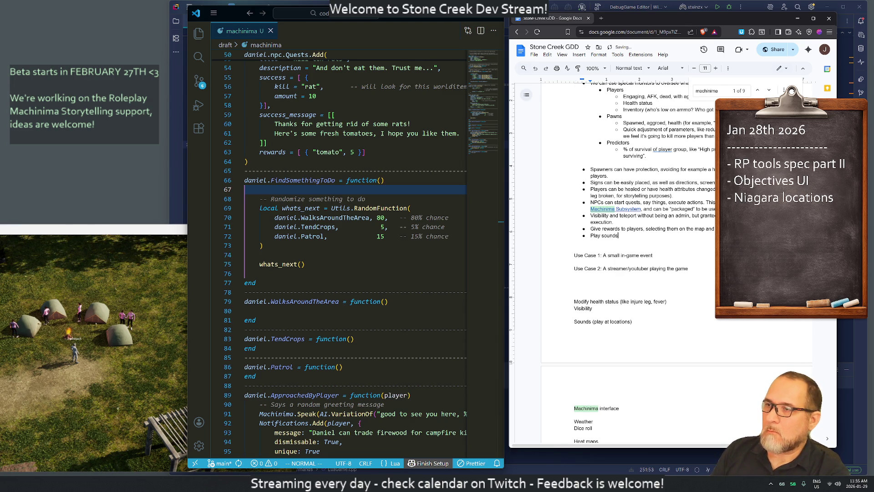
pyautogui.write(', or add triggers')
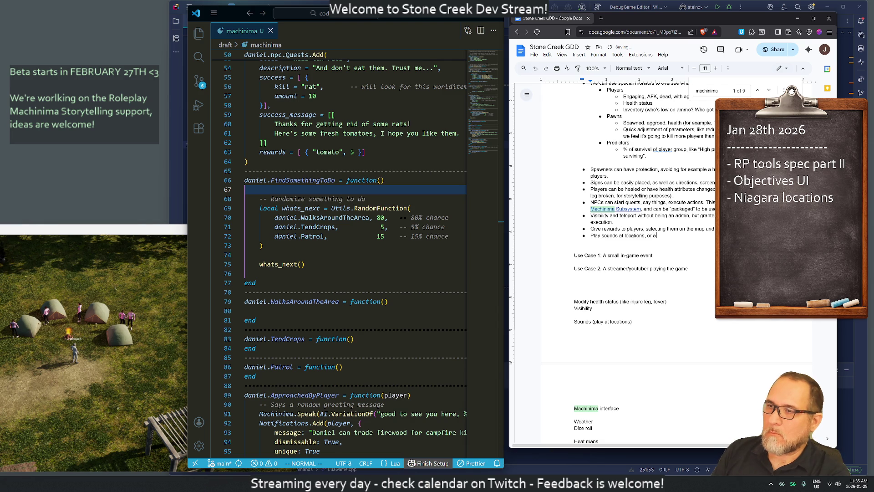
pyautogui.write('.')
pyautogui.press('Return')
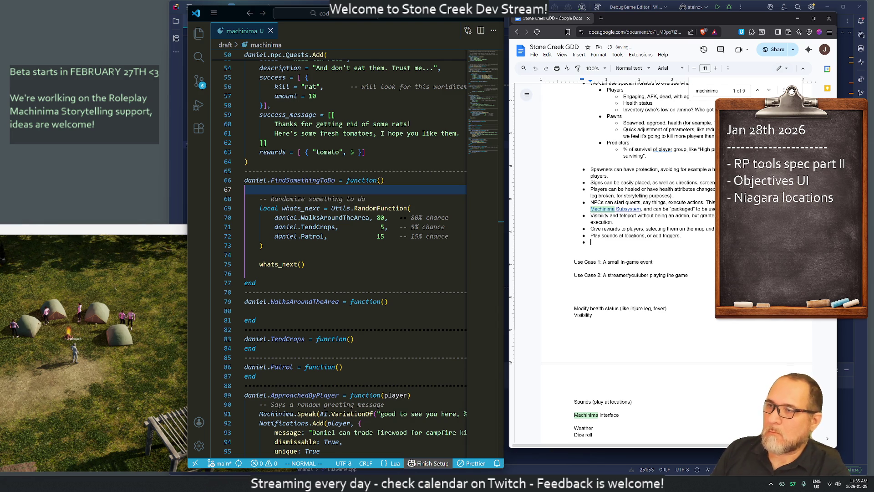
pyautogui.press('Return')
pyautogui.scroll(-2, 660, 264)
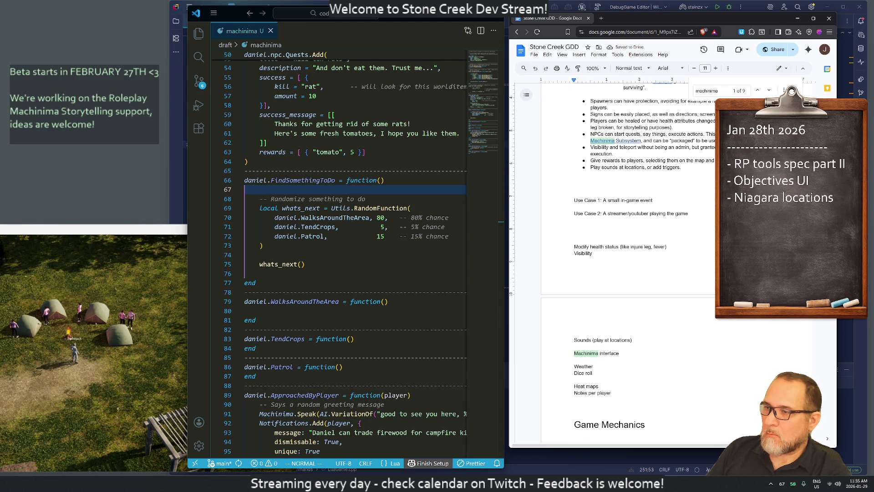
# Delete the old health, visibility and interface notes and add a trial 'Dice roll' bullet.
pyautogui.hotkey('shift', 'Up')
pyautogui.hotkey('shift', 'Up')
pyautogui.hotkey('shift', 'Up')
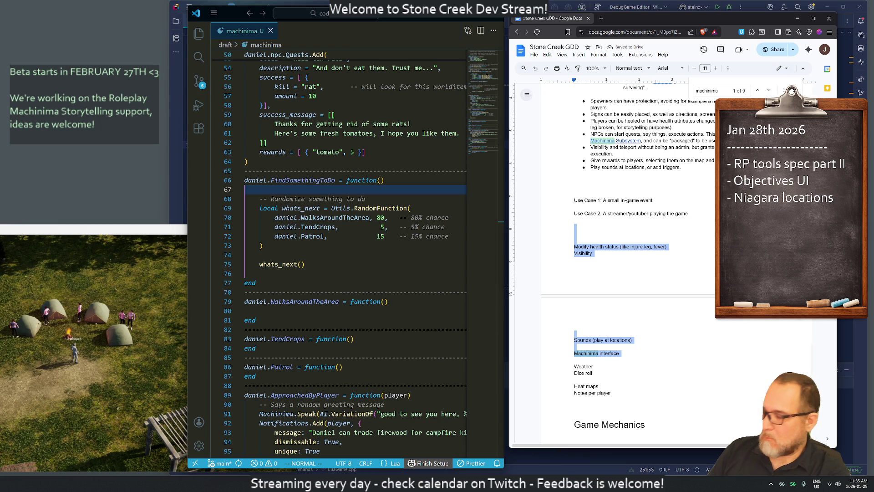
pyautogui.press('Delete')
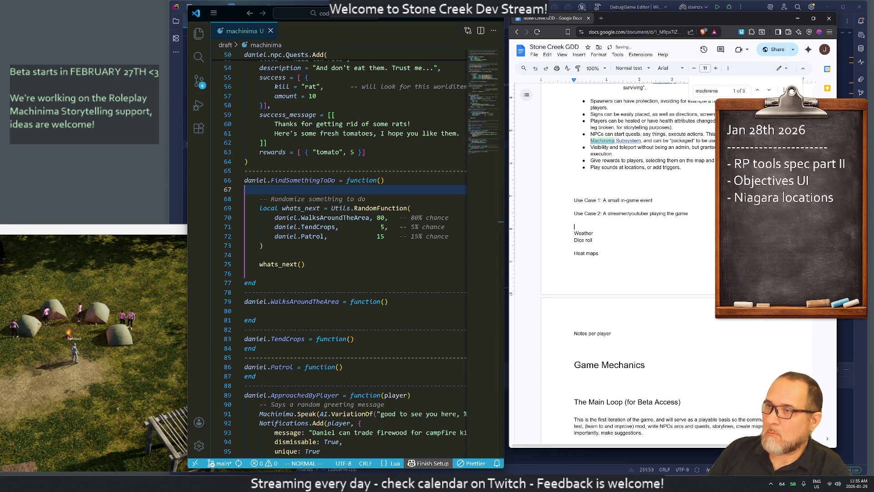
pyautogui.press('Return')
pyautogui.write('Execute ')
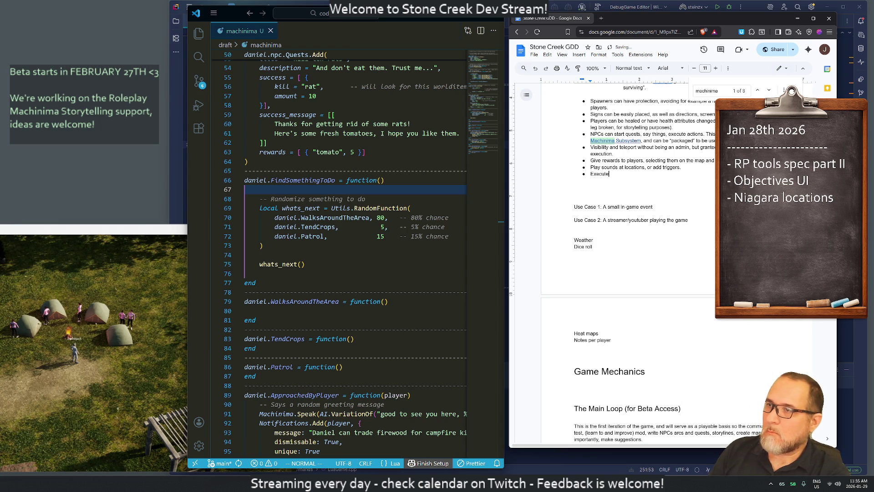
pyautogui.write('machinima')
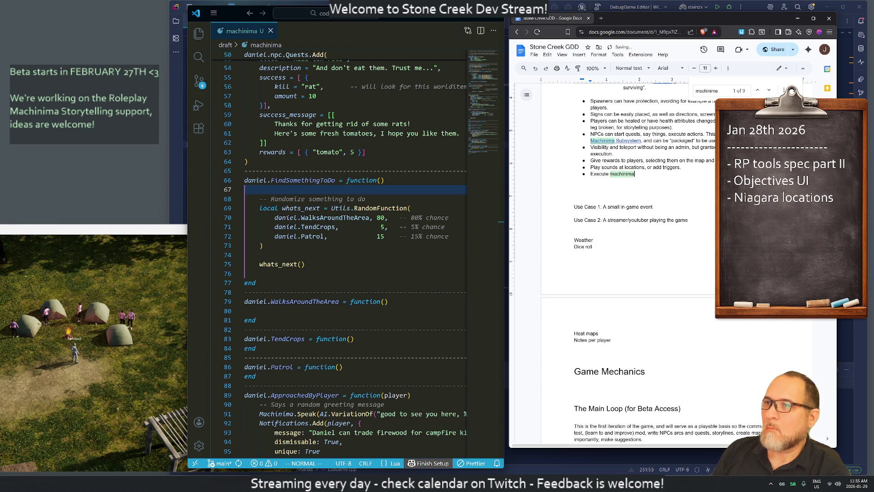
pyautogui.press('BackSpace')
pyautogui.press('BackSpace')
pyautogui.press('BackSpace')
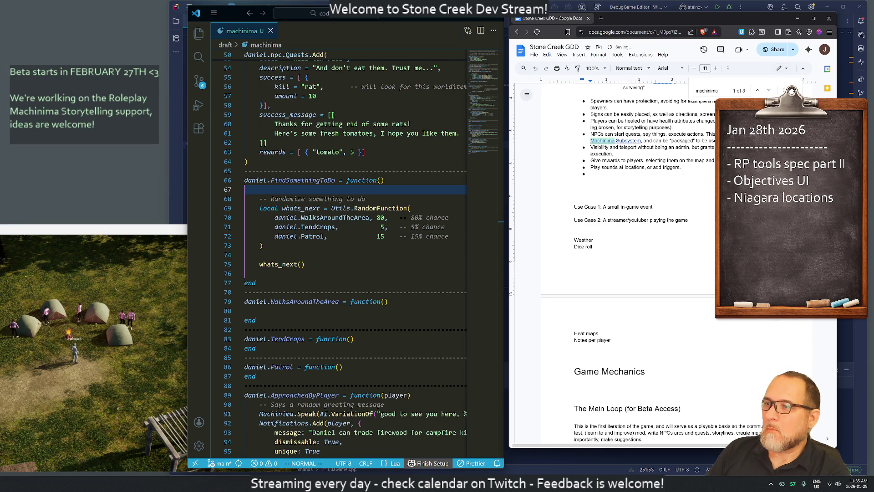
pyautogui.write('D')
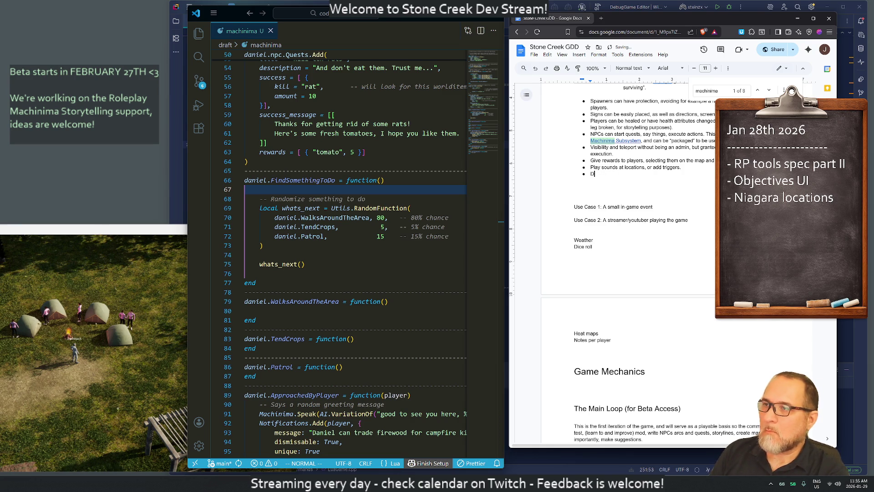
pyautogui.write('ice roll')
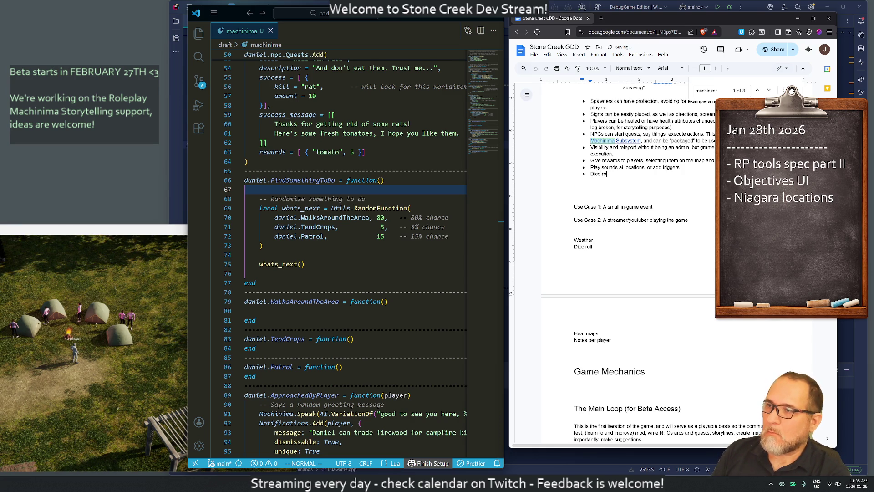
pyautogui.press('Return')
# Add the 'Weather (also triggered or manual)' bullet and delete the 'Dice roll' bullet.
pyautogui.write('Weather')
pyautogui.press('Return')
pyautogui.press('Return')
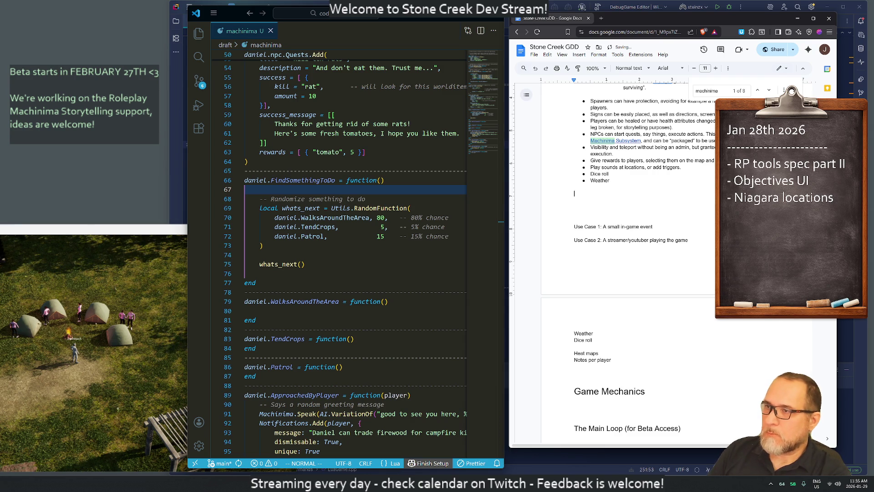
pyautogui.write('also')
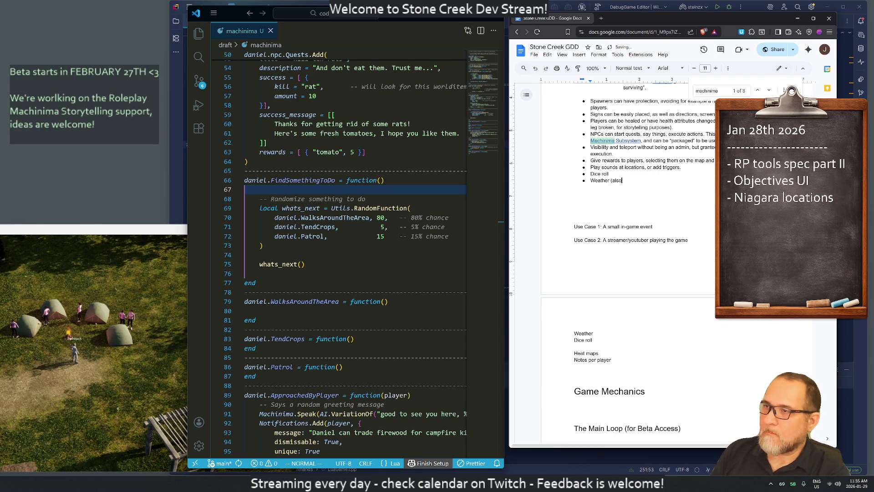
pyautogui.write(' triggered or manual')
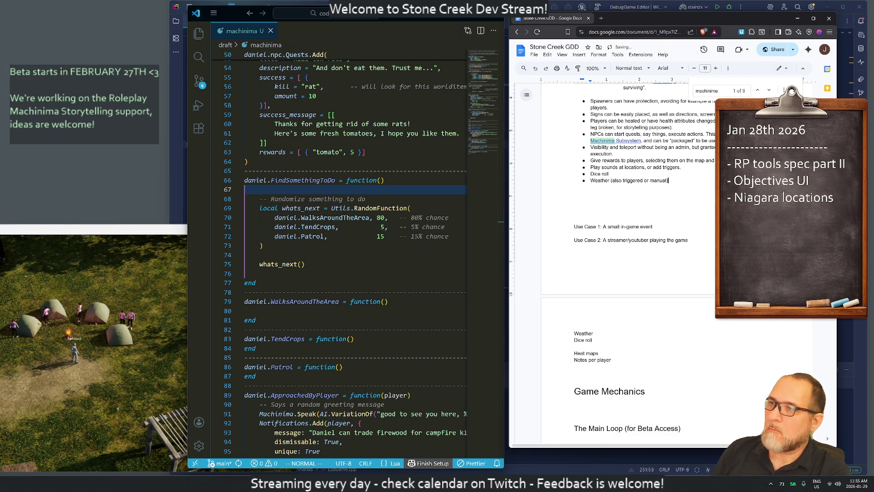
pyautogui.press('Up')
pyautogui.hotkey('shift', 'Home')
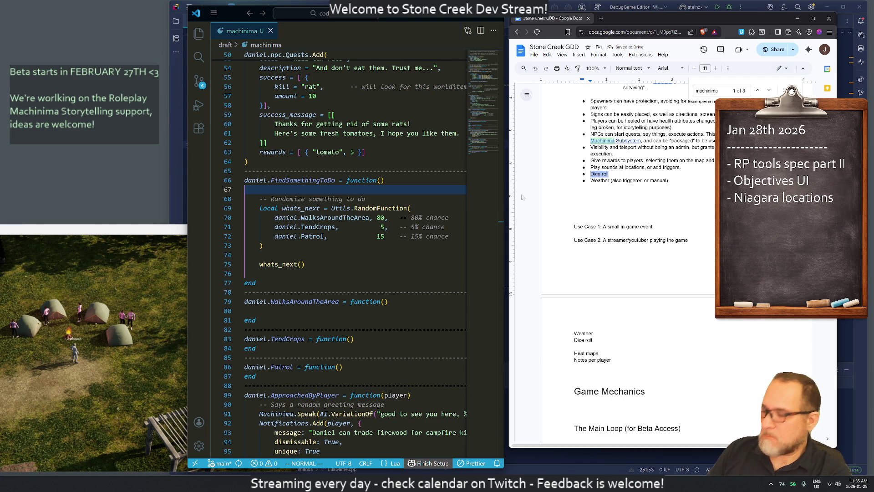
pyautogui.press('BackSpace')
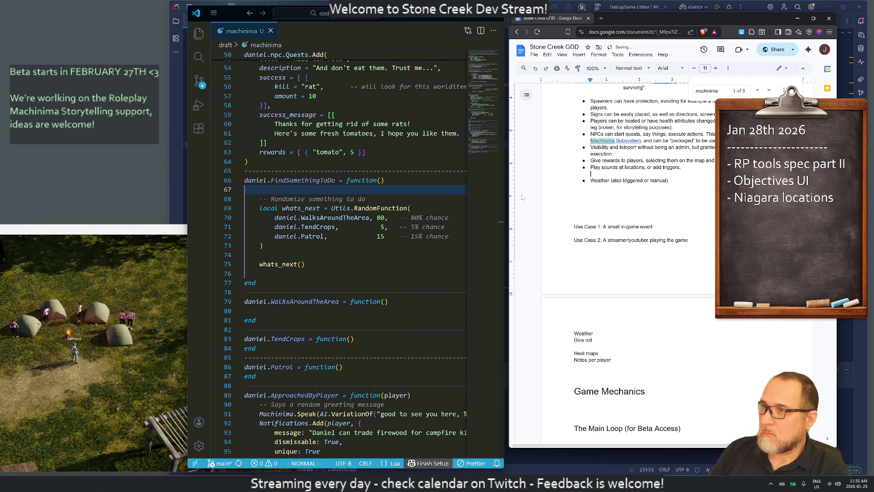
pyautogui.press('BackSpace')
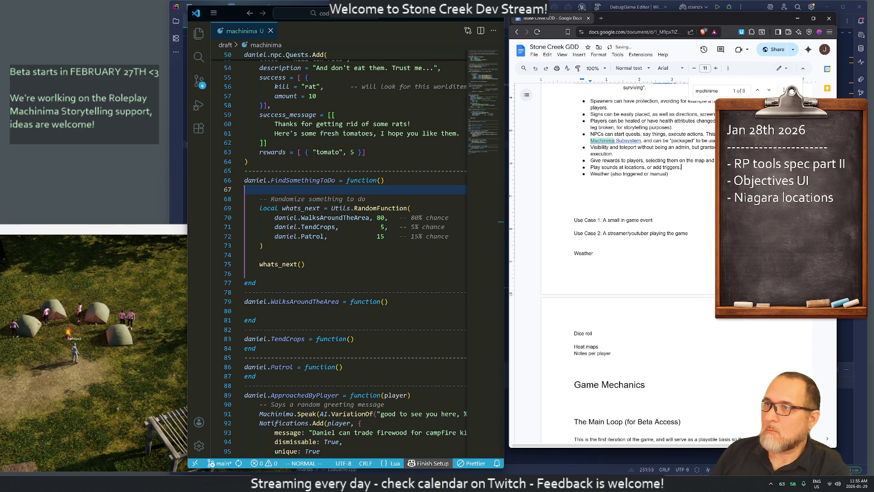
pyautogui.scroll(2, 629, 228)
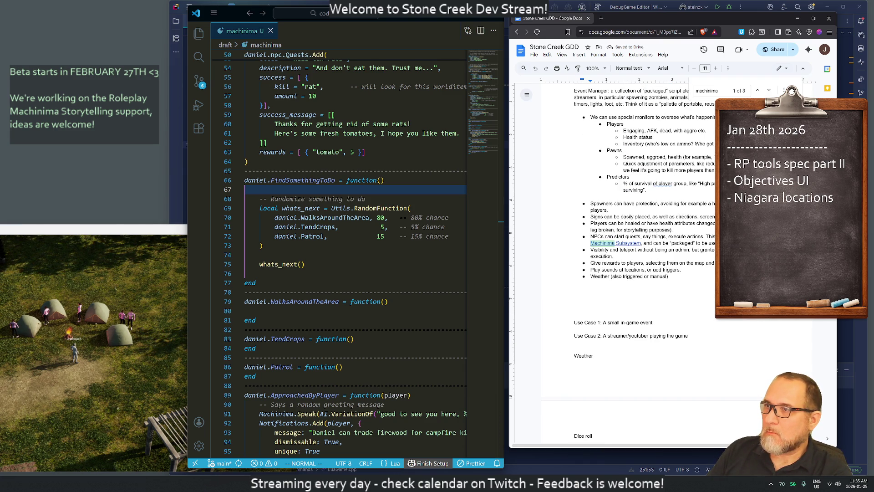
# Insert a new first bullet beginning 'A dice can be rolled and have'.
pyautogui.write('Dice roll')
pyautogui.press('Return')
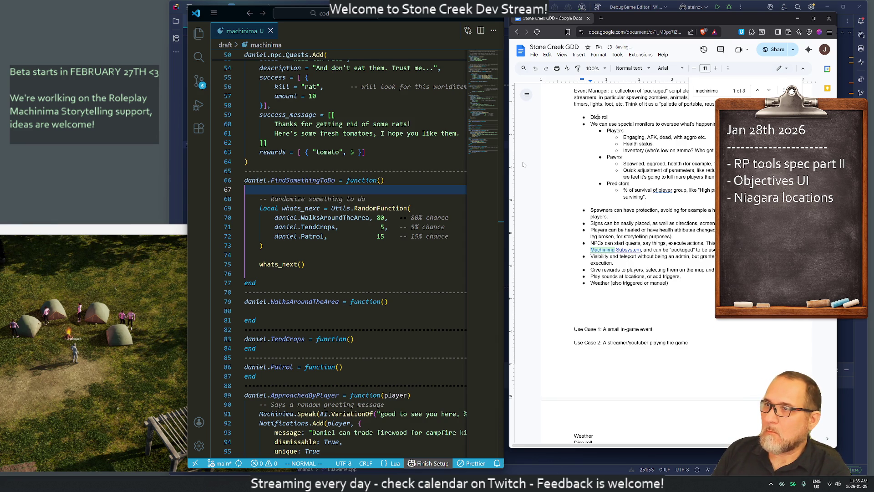
pyautogui.write('A')
pyautogui.write('dice can be rolled')
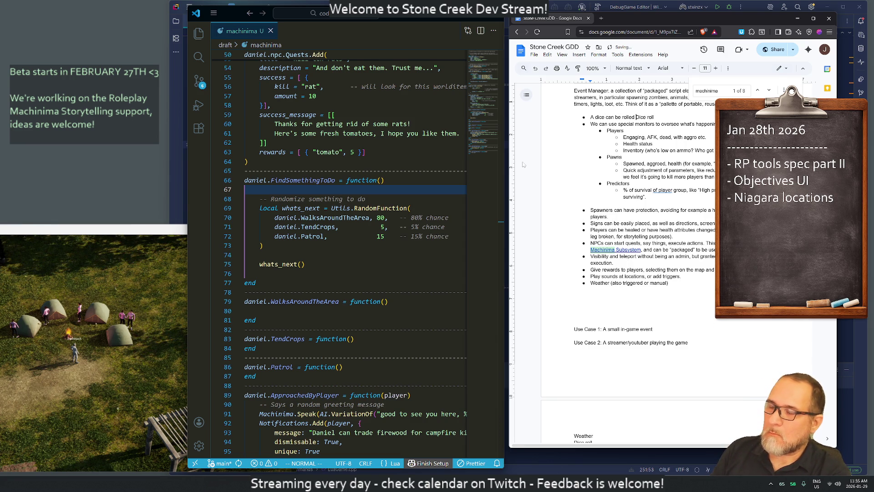
pyautogui.press('BackSpace')
pyautogui.press('BackSpace')
pyautogui.press('BackSpace')
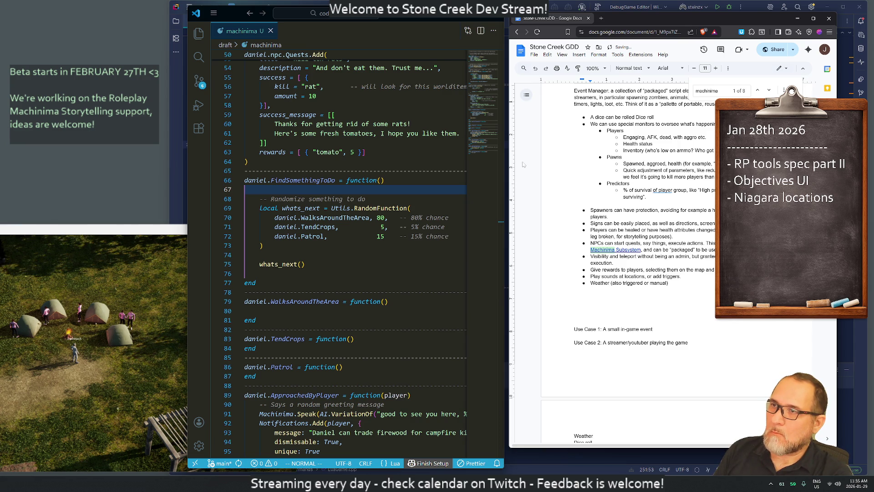
pyautogui.hotkey('shift', 'Right')
pyautogui.hotkey('shift', 'Right')
pyautogui.hotkey('shift', 'Right')
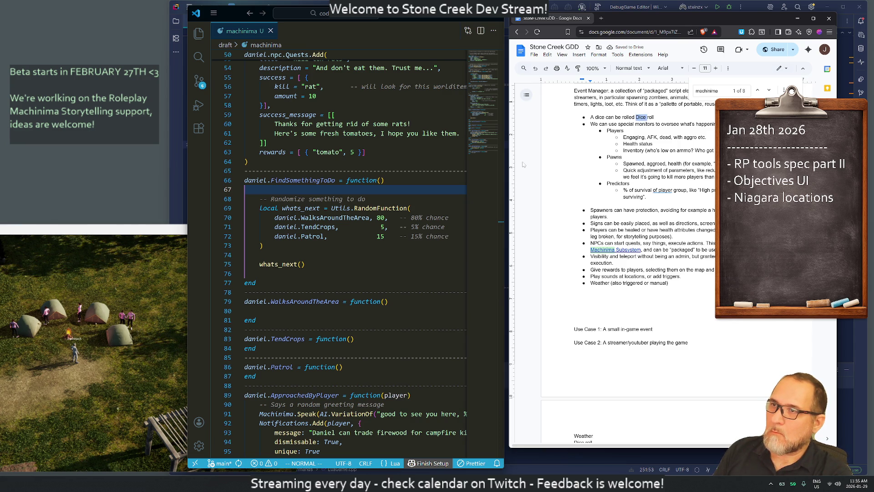
pyautogui.press('BackSpace')
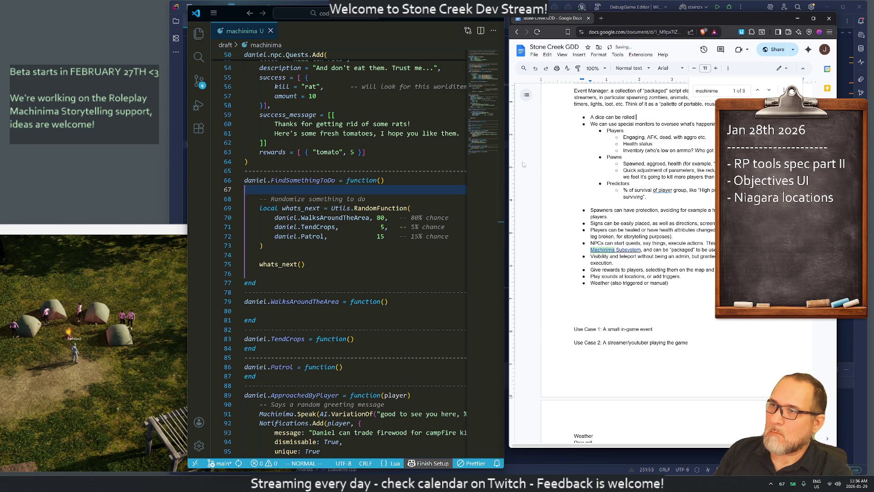
pyautogui.write('to')
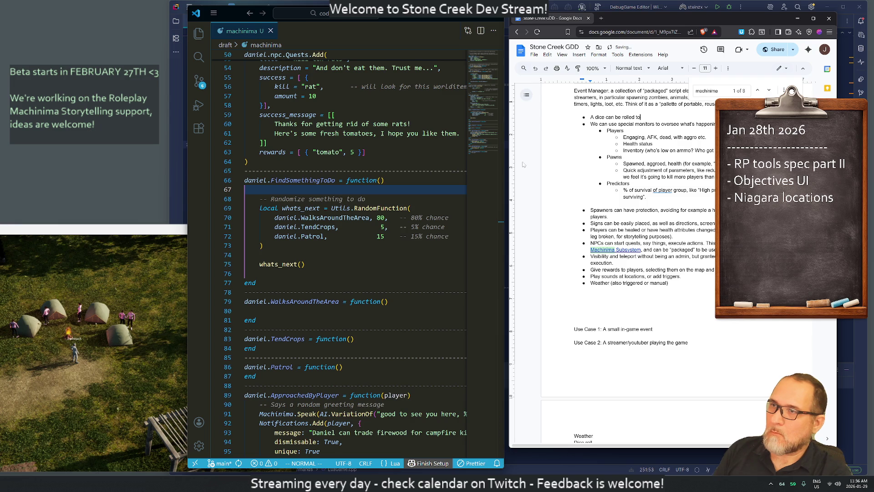
pyautogui.press('BackSpace')
pyautogui.press('BackSpace')
pyautogui.press('BackSpace')
pyautogui.write("and have it's ")
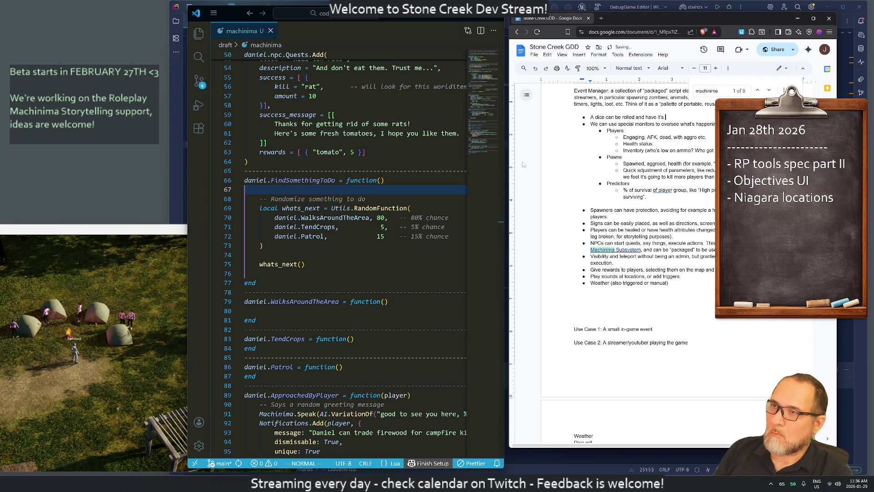
# Finish the dice bullet as '…the value used by these' and select the whole line.
pyautogui.press('BackSpace')
pyautogui.press('BackSpace')
pyautogui.press('BackSpace')
pyautogui.write('s')
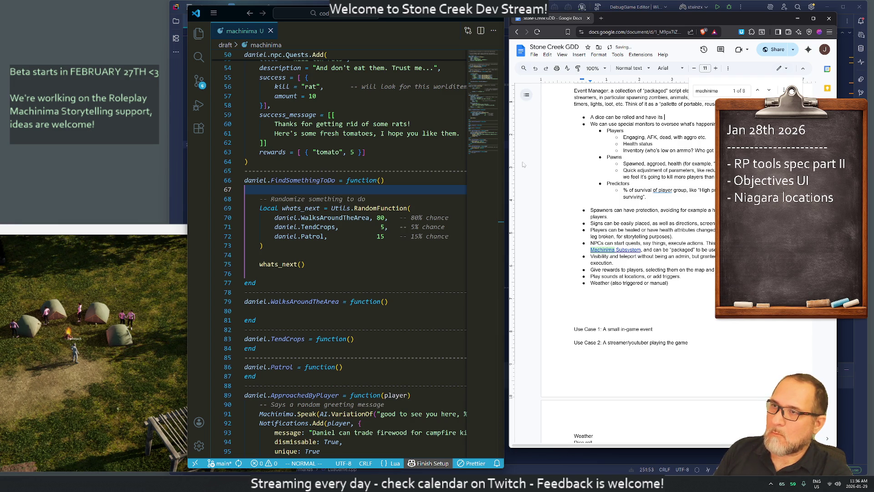
pyautogui.press('BackSpace')
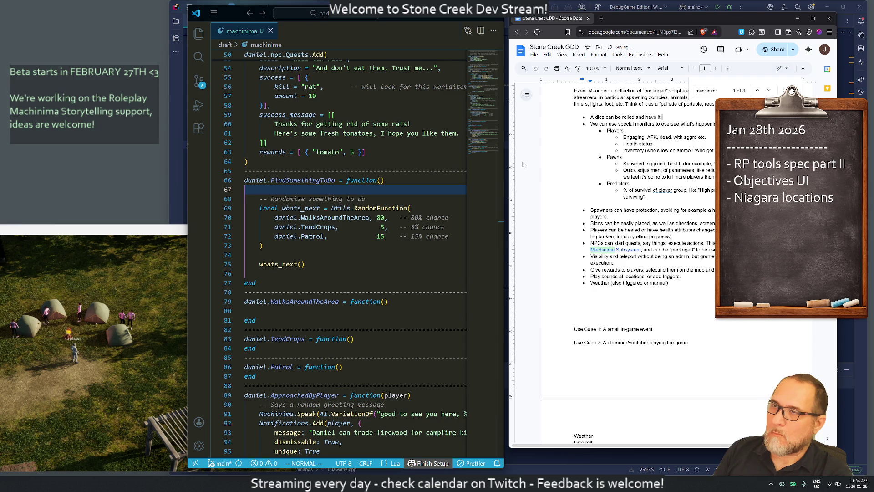
pyautogui.write('result')
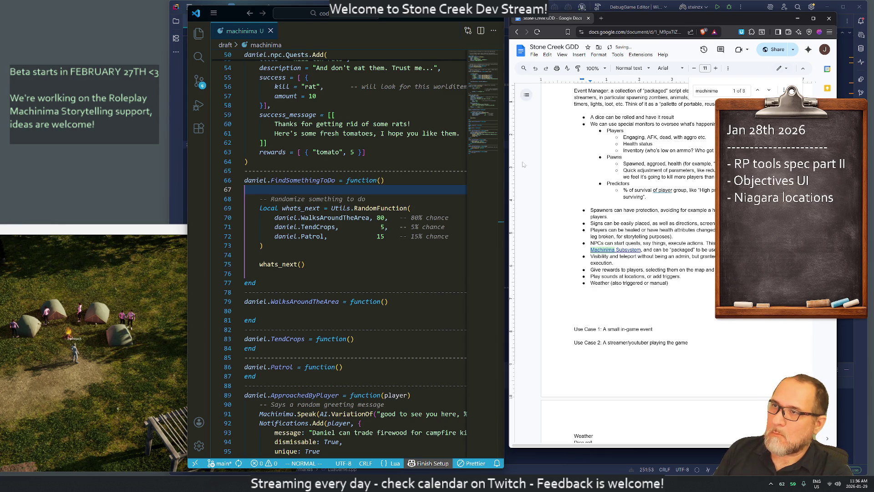
pyautogui.press('BackSpace')
pyautogui.press('BackSpace')
pyautogui.press('BackSpace')
pyautogui.write('the value used by scripts')
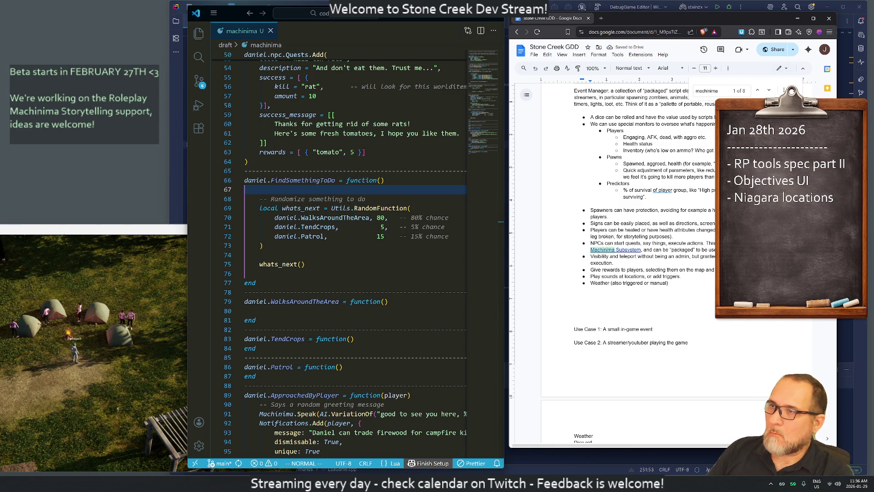
pyautogui.hotkey('shift', 'Home')
pyautogui.hotkey('shift', 'End')
pyautogui.hotkey('ctrl', 'shift', 'Left')
pyautogui.write('these')
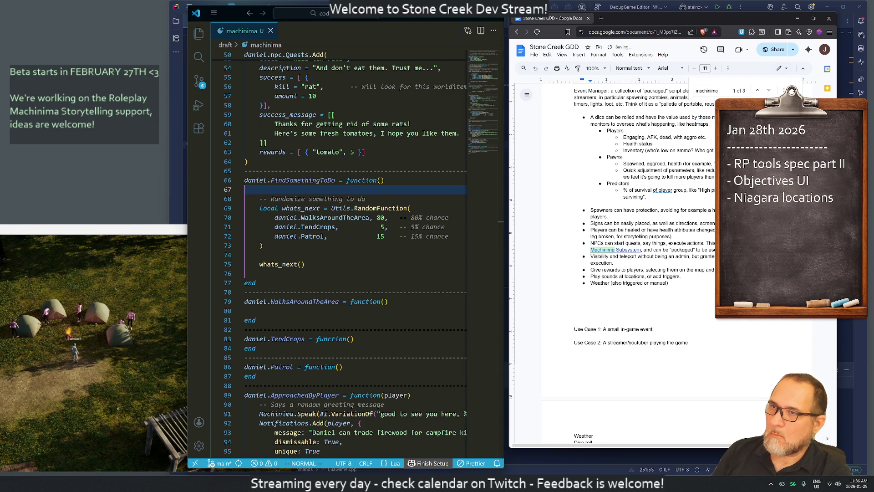
pyautogui.moveTo(716, 117); pyautogui.dragTo(591, 117)
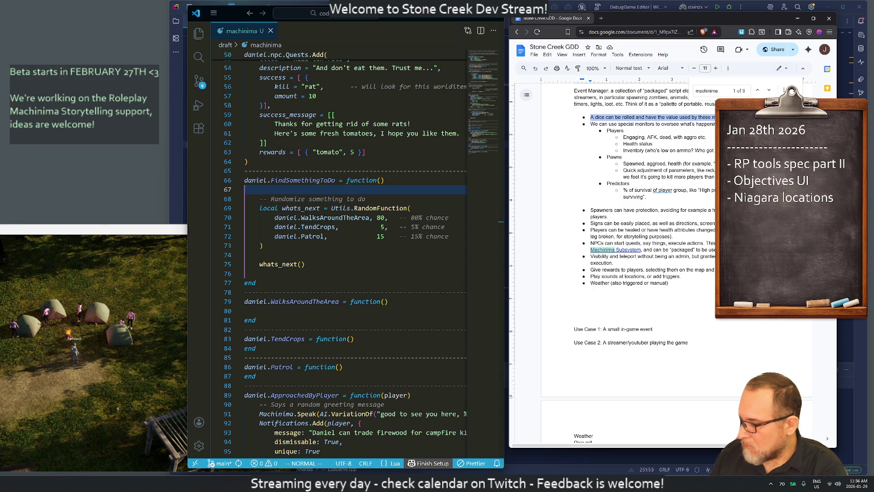
pyautogui.press('BackSpace')
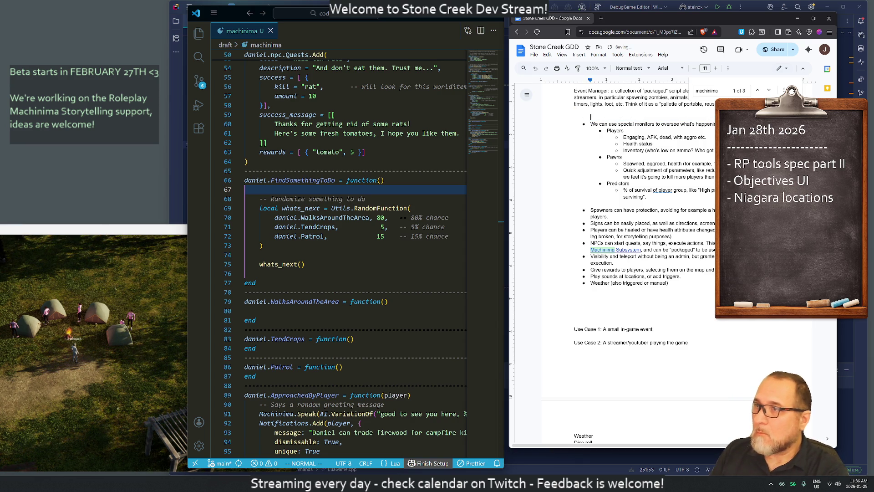
pyautogui.press('Delete')
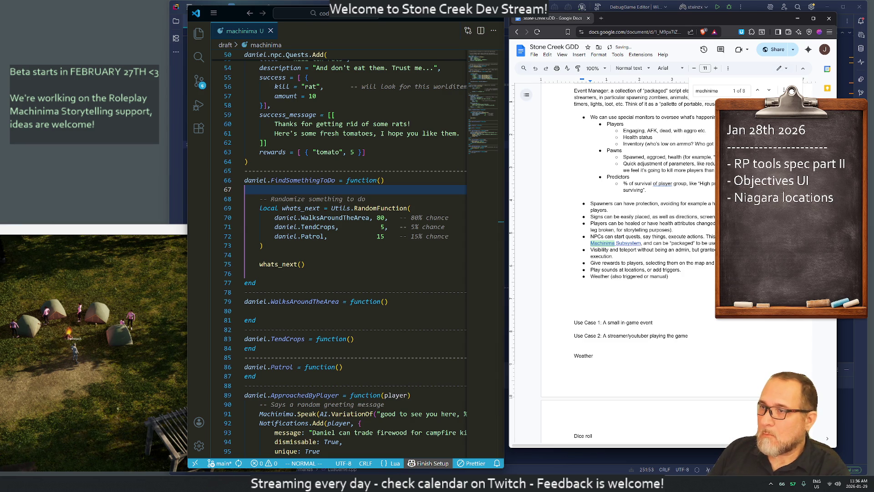
pyautogui.click(575, 197)
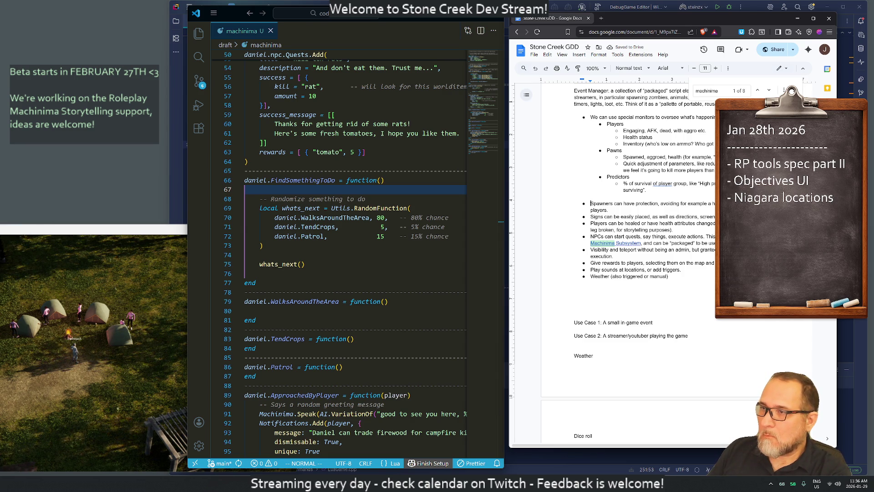
pyautogui.hotkey('ctrl', 'z')
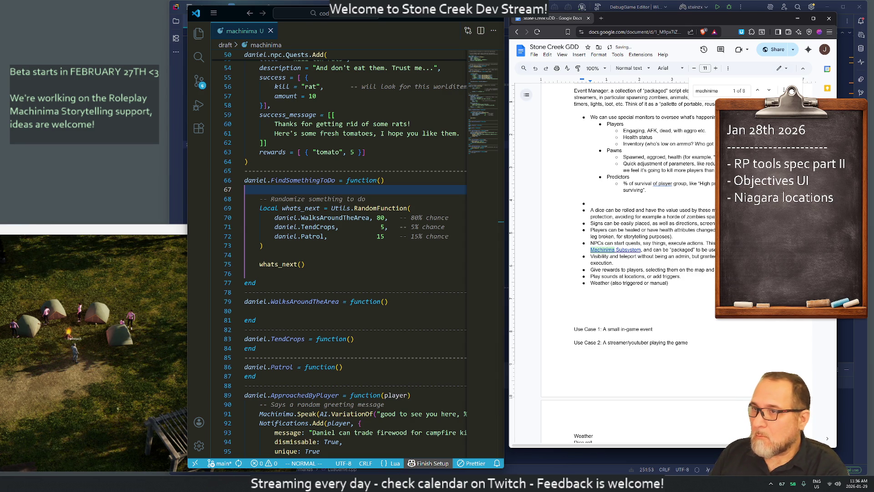
pyautogui.hotkey('ctrl', 'z')
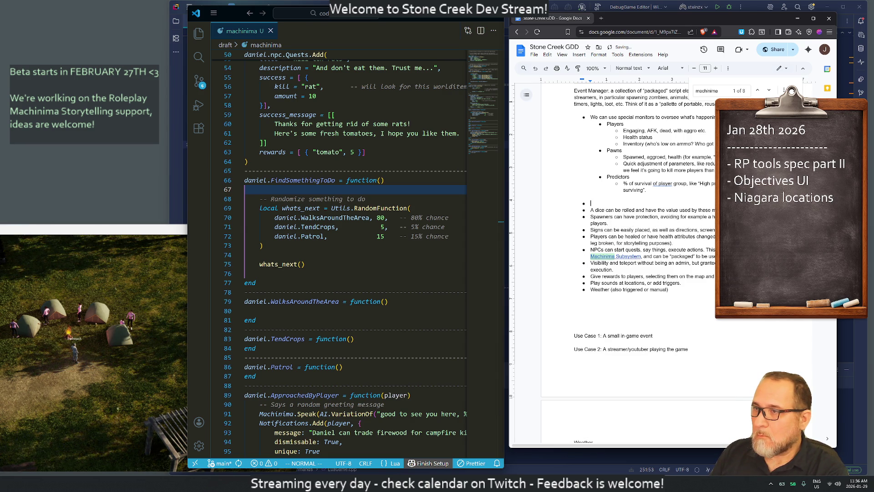
pyautogui.hotkey('ctrl', 'z')
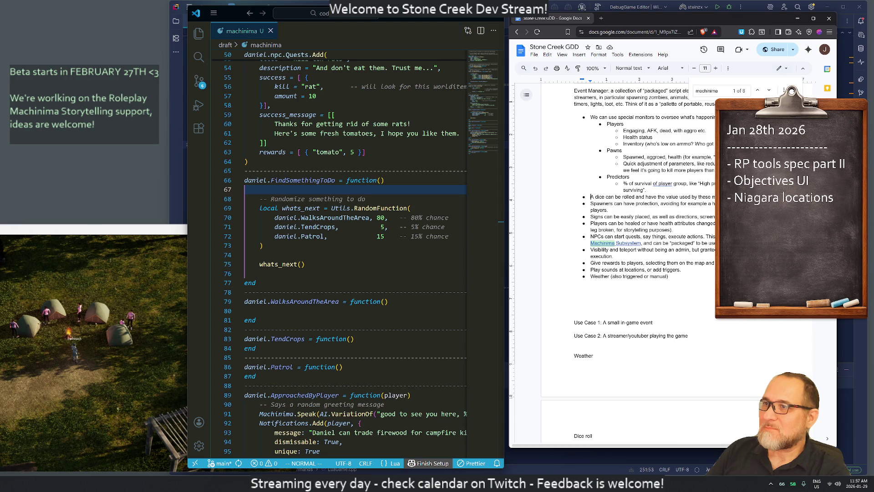
pyautogui.scroll(3, 628, 260)
pyautogui.scroll(-3, 628, 260)
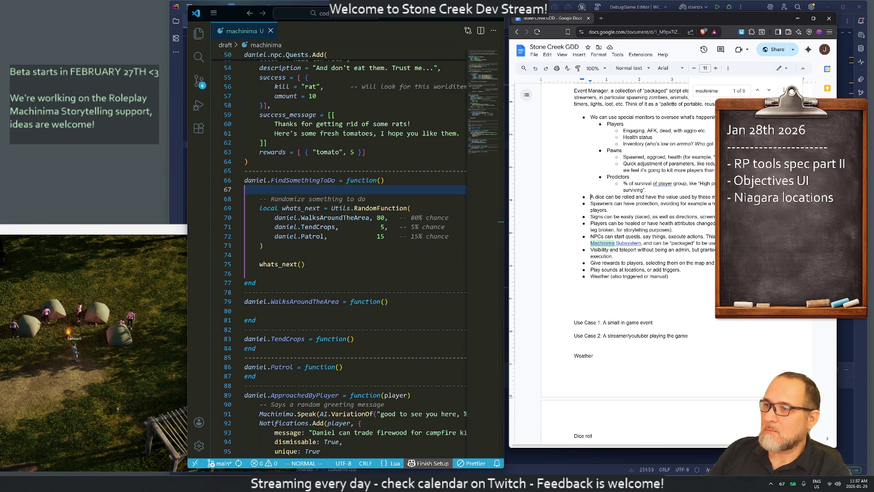
# Remove extra blank lines and make the Use Case 1 line a Heading 4.
pyautogui.press('BackSpace')
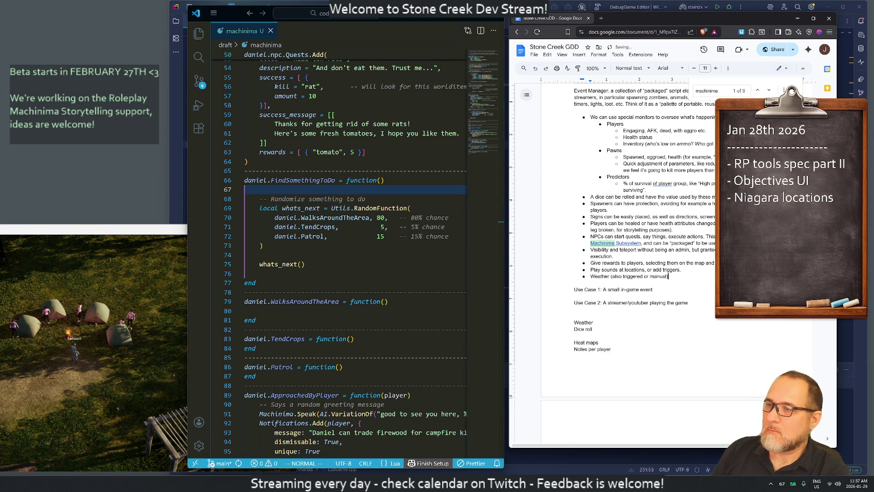
pyautogui.scroll(2, 628, 260)
pyautogui.click(590, 176)
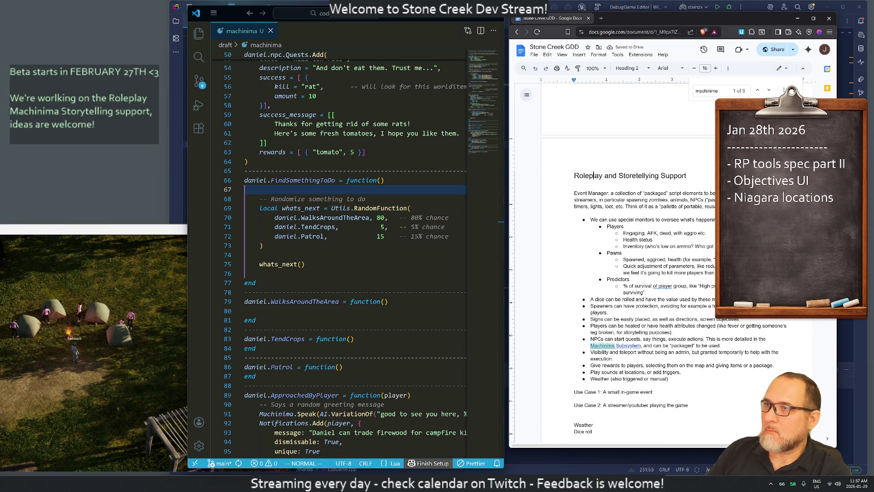
pyautogui.scroll(-4, 628, 259)
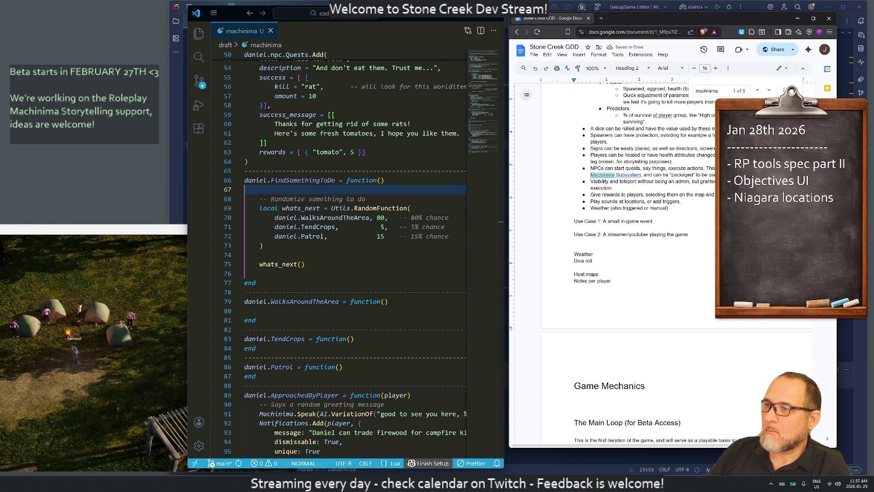
pyautogui.tripleClick(590, 222)
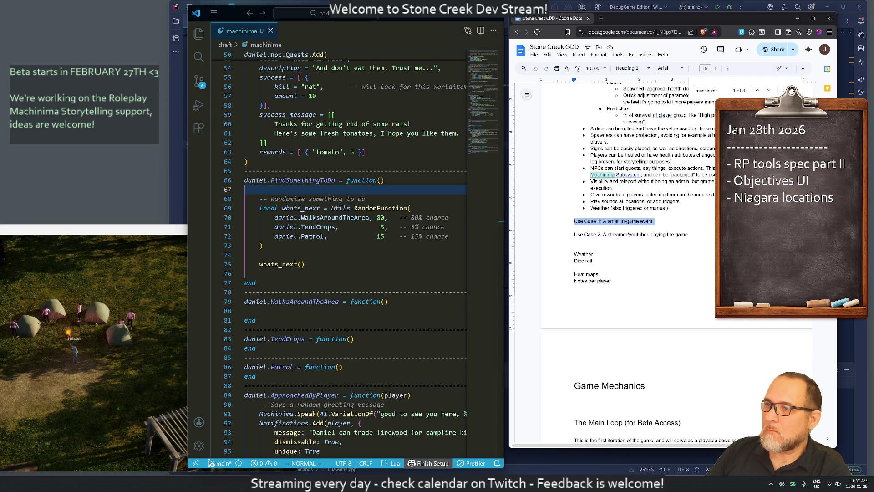
pyautogui.click(628, 69)
pyautogui.click(633, 230)
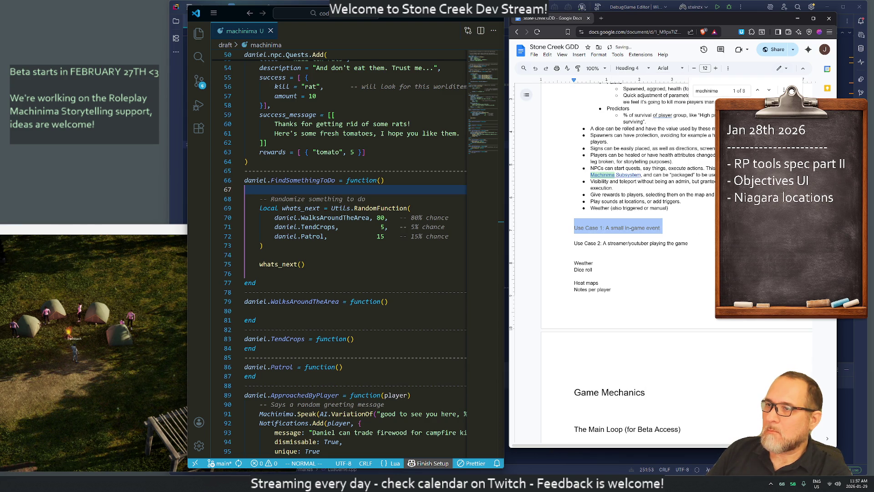
pyautogui.press('End')
pyautogui.press('Return')
pyautogui.press('Return')
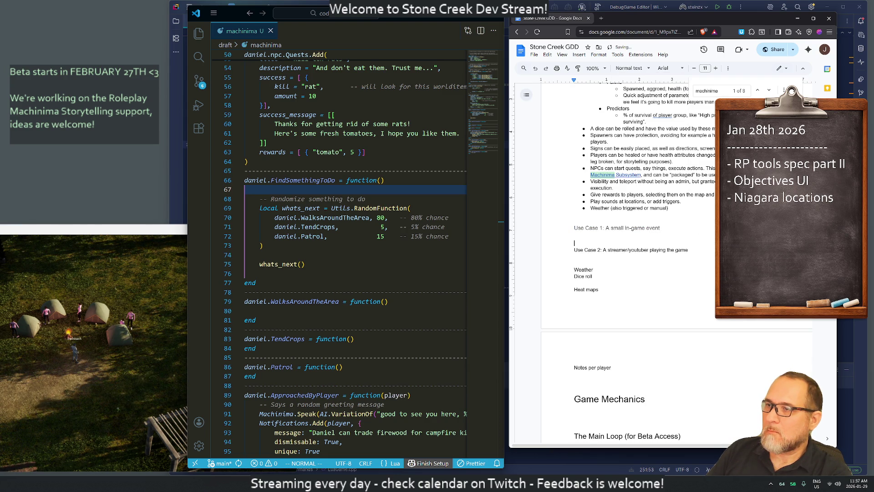
# Make the Use Case 2 line a Heading 4 as well.
pyautogui.press('Down')
pyautogui.hotkey('shift', 'End')
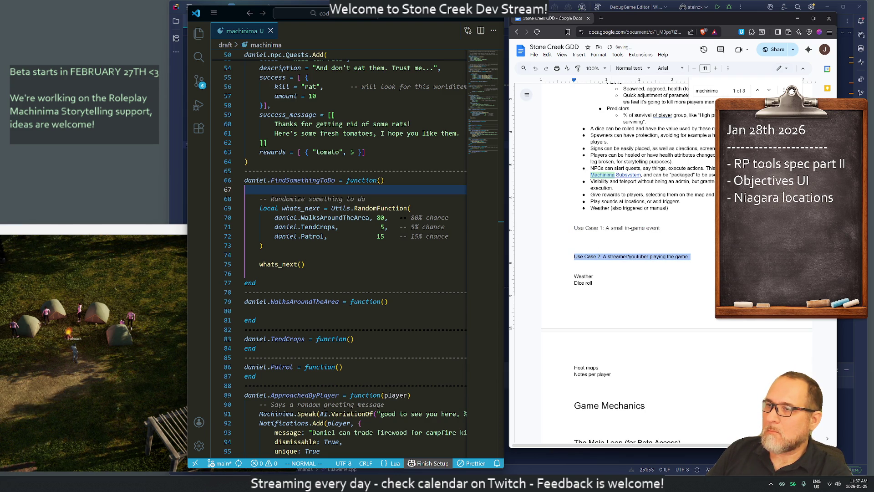
pyautogui.click(629, 68)
pyautogui.moveTo(637, 232)
pyautogui.click(707, 227)
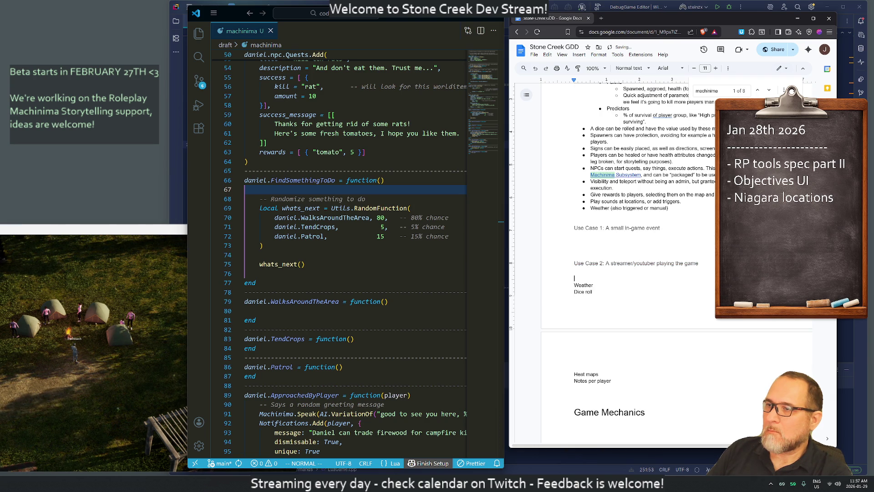
# Delete the leftover Weather, Dice roll and Heat maps note lines.
pyautogui.scroll(-1, 651, 182)
pyautogui.hotkey('shift', 'Down')
pyautogui.hotkey('shift', 'Down')
pyautogui.hotkey('shift', 'Down')
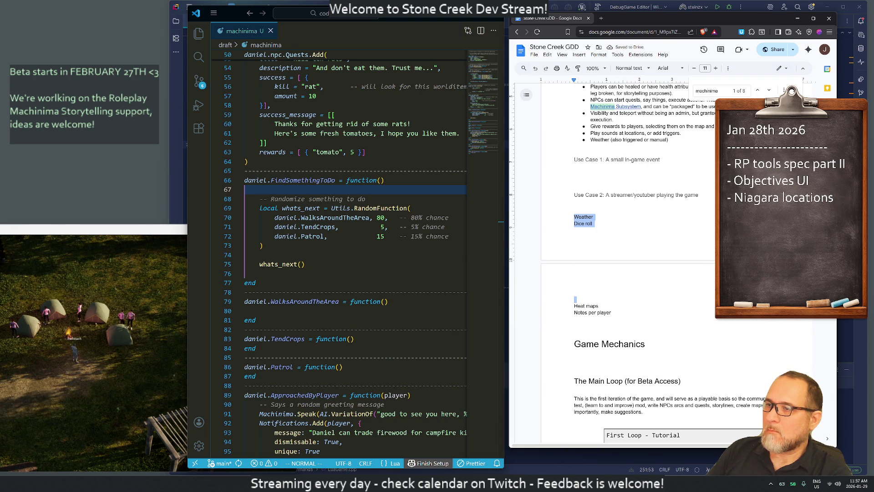
pyautogui.press('BackSpace')
pyautogui.scroll(5, 637, 264)
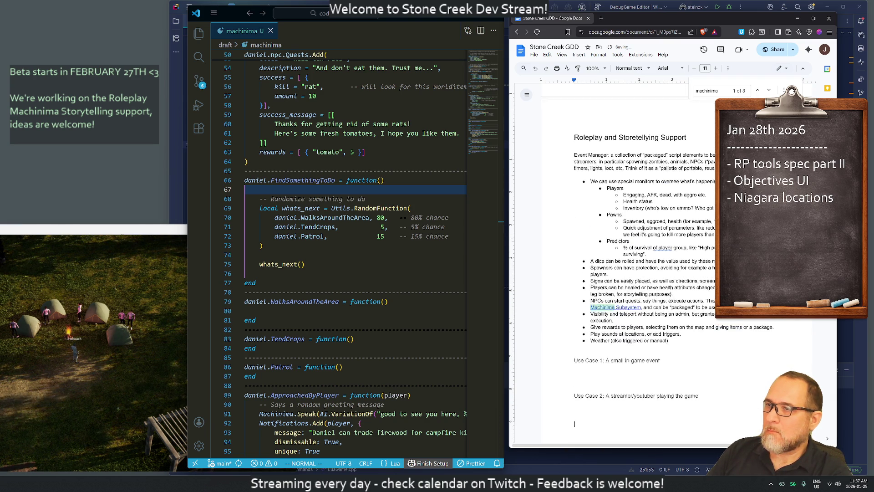
pyautogui.scroll(-2, 633, 248)
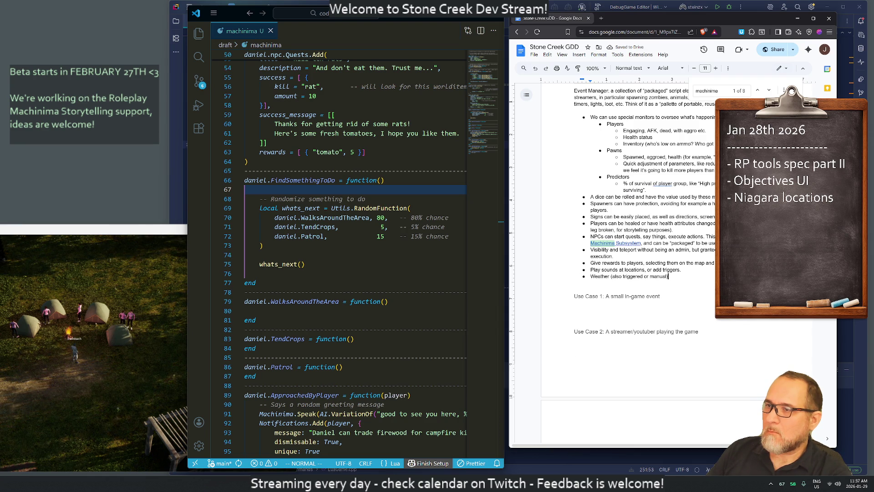
# Add a 'Player notes (private/shared).' bullet directly below the Weather bullet.
pyautogui.click(669, 277)
pyautogui.press('Return')
pyautogui.write('Player')
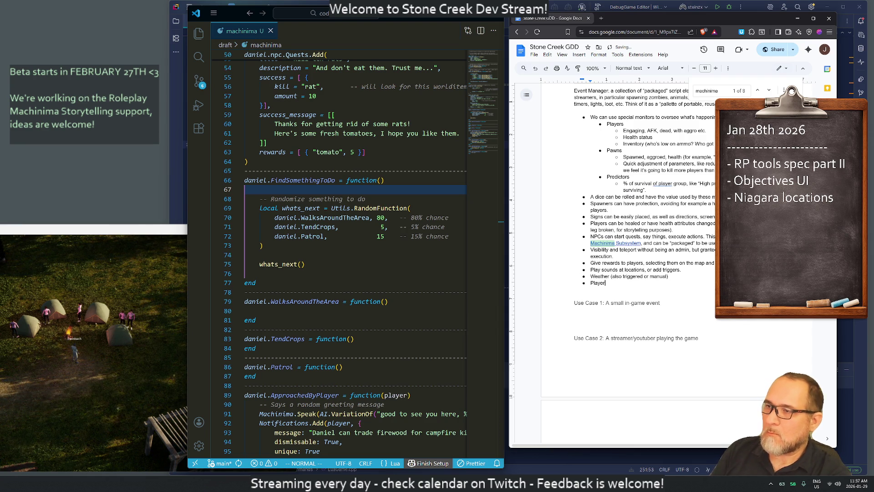
pyautogui.write(' notes can be ')
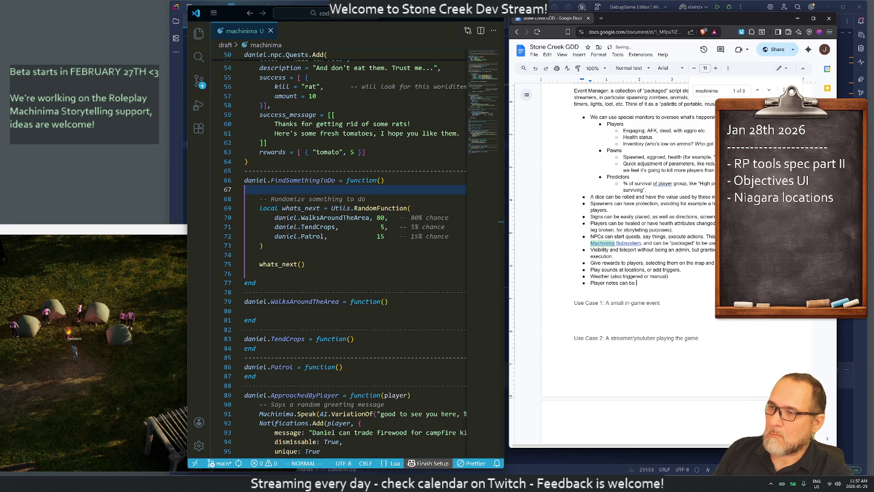
pyautogui.write('shared by a ')
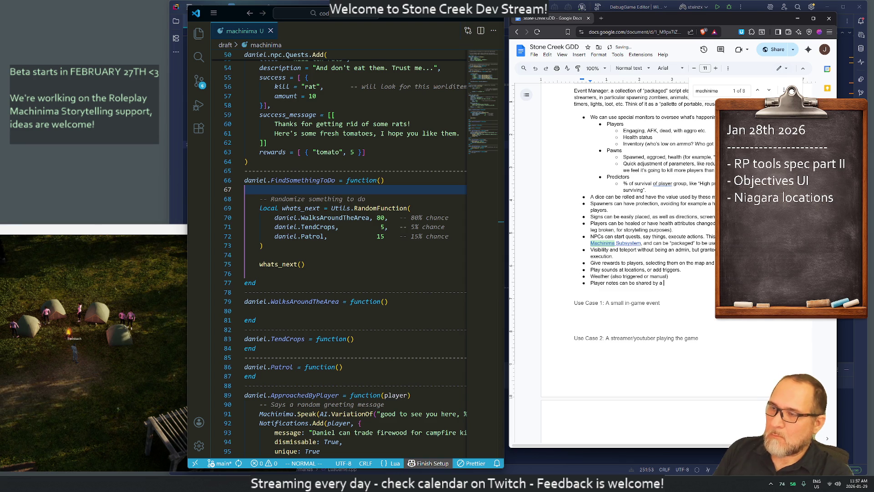
pyautogui.write('group of')
pyautogui.press('BackSpace')
pyautogui.press('BackSpace')
pyautogui.press('BackSpace')
pyautogui.press('BackSpace')
pyautogui.press('BackSpace')
pyautogui.press('BackSpace')
pyautogui.write('(private/shared).')
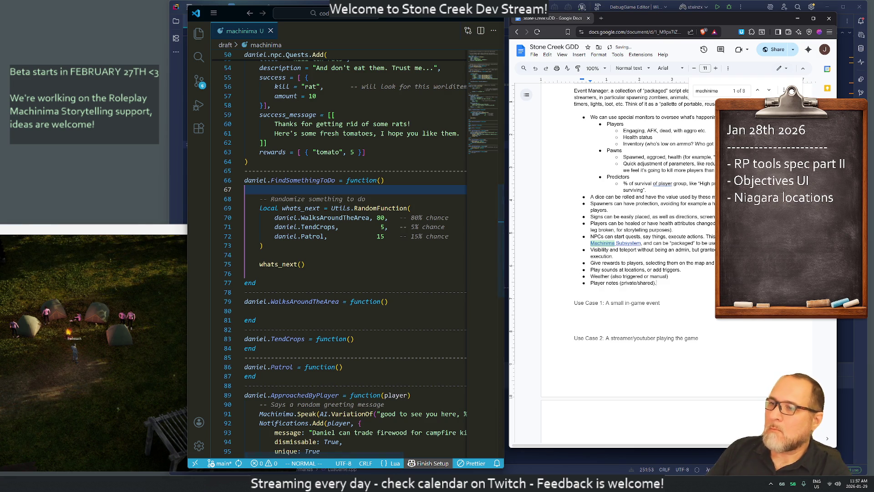
pyautogui.scroll(-3, 661, 264)
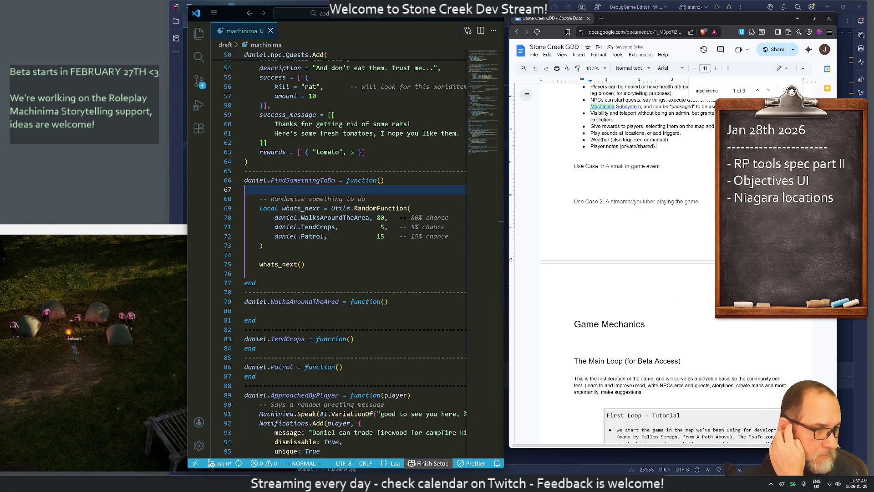
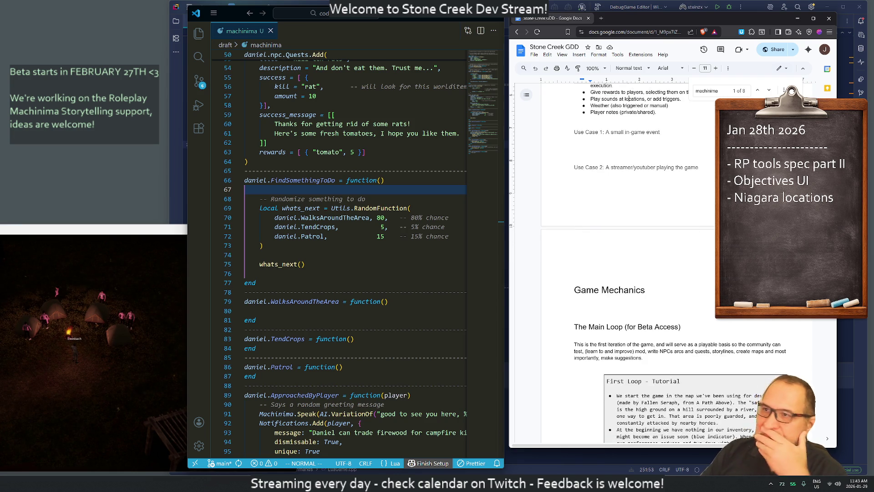
# Retitle Use Case 1 as a fishing event by inserting 'fishing' before 'event'.
pyautogui.scroll(6, 628, 262)
pyautogui.scroll(-2, 628, 304)
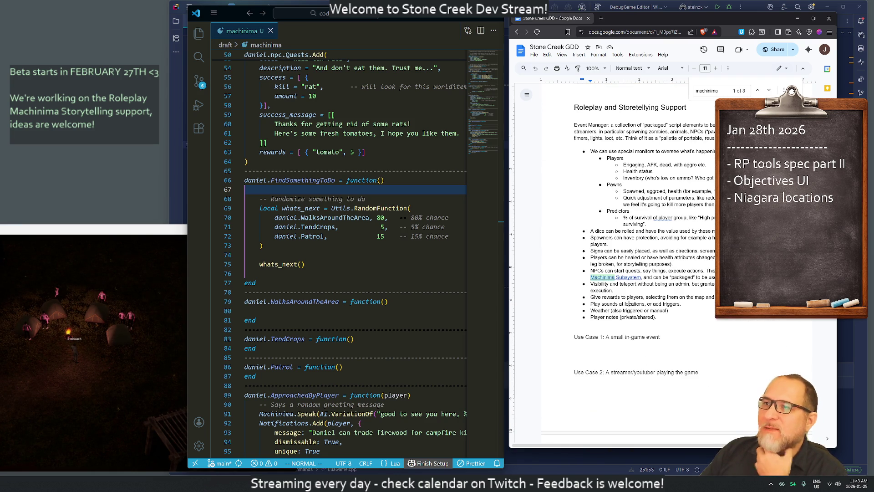
pyautogui.scroll(-2, 628, 262)
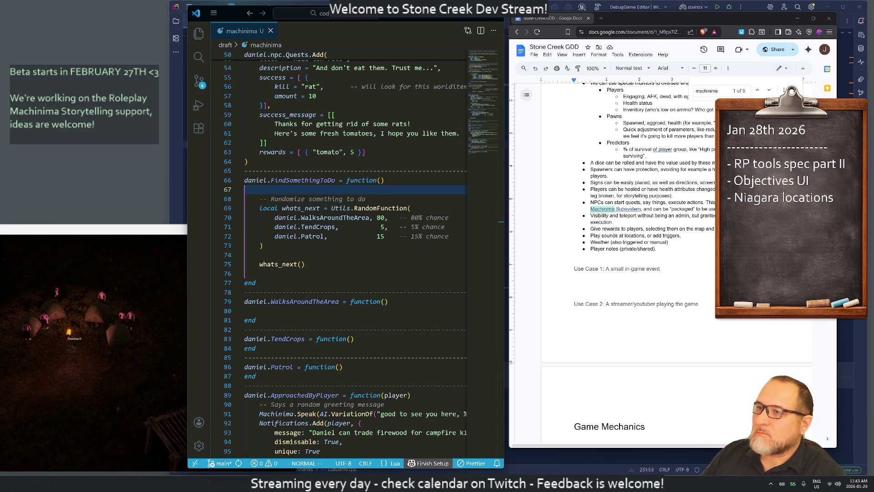
pyautogui.click(576, 284)
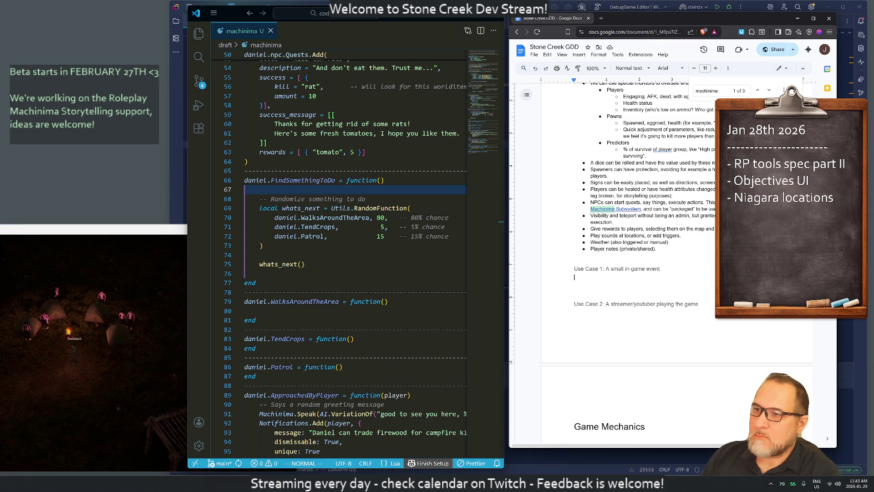
pyautogui.press('Left')
pyautogui.write('fishing')
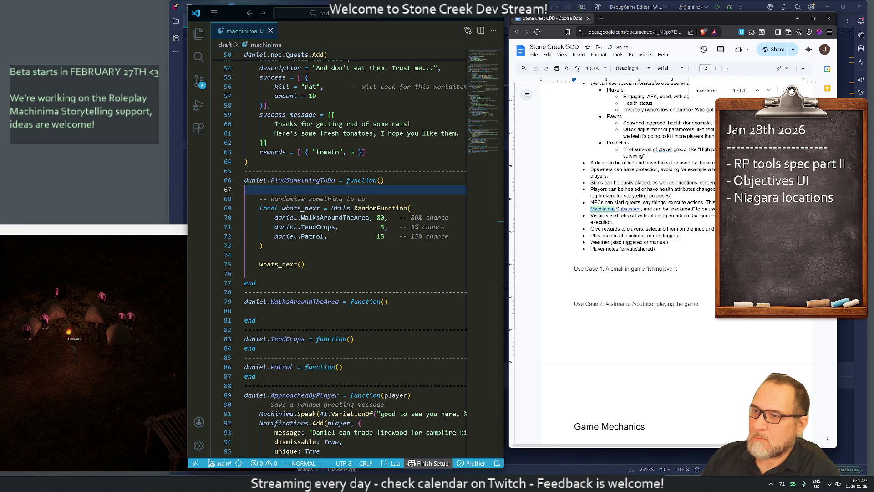
# Begin the description: 'Players will gather at a location, at a specific time. Once they a…'.
pyautogui.press('Down')
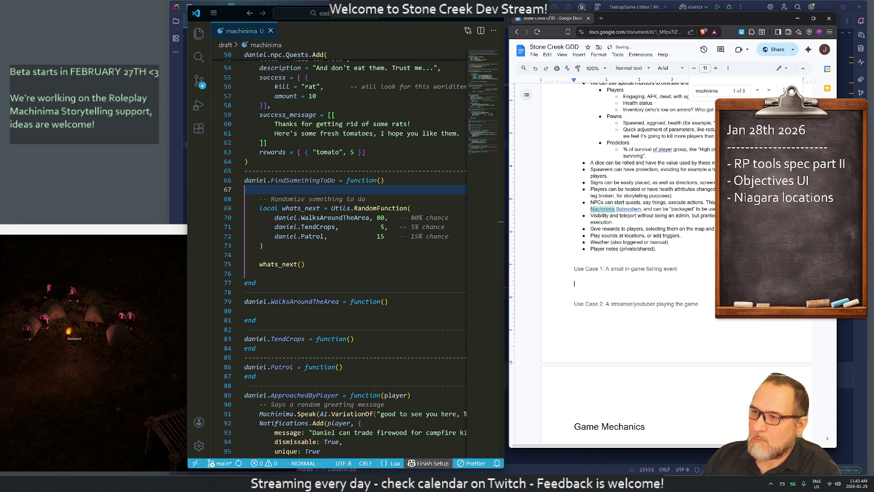
pyautogui.write('Players ')
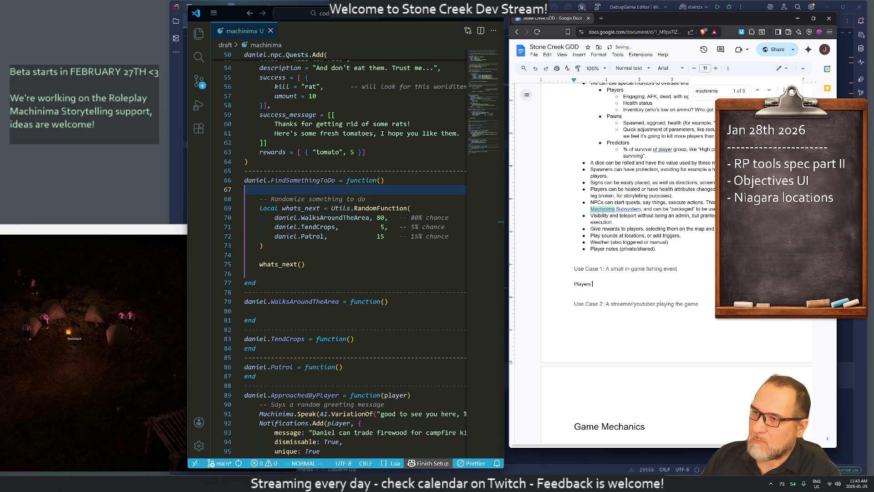
pyautogui.write('will gather ')
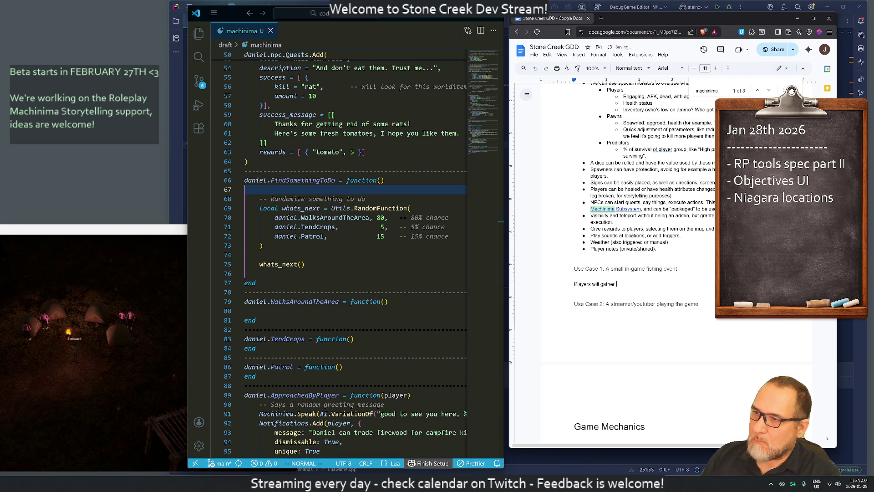
pyautogui.write('at a location')
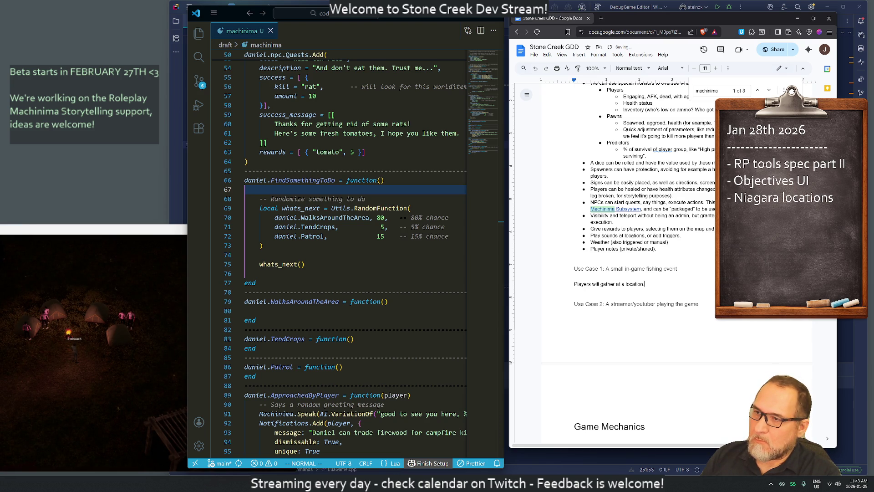
pyautogui.write(' .')
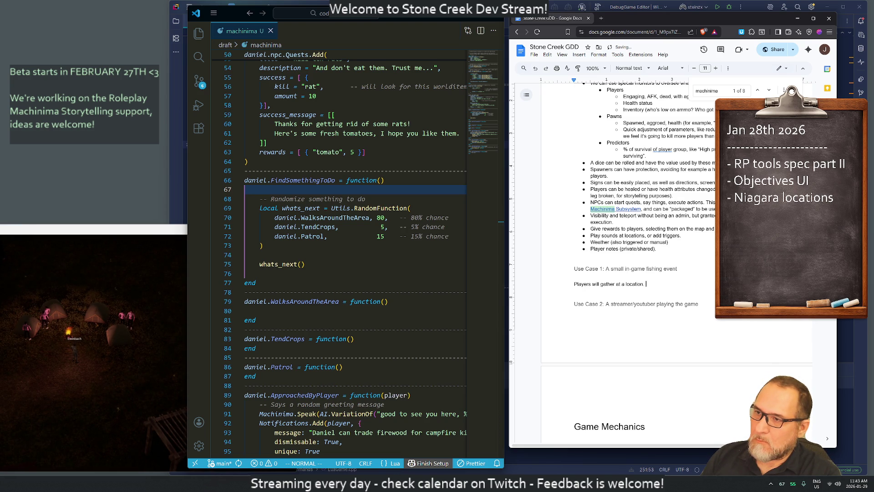
pyautogui.press('BackSpace')
pyautogui.press('BackSpace')
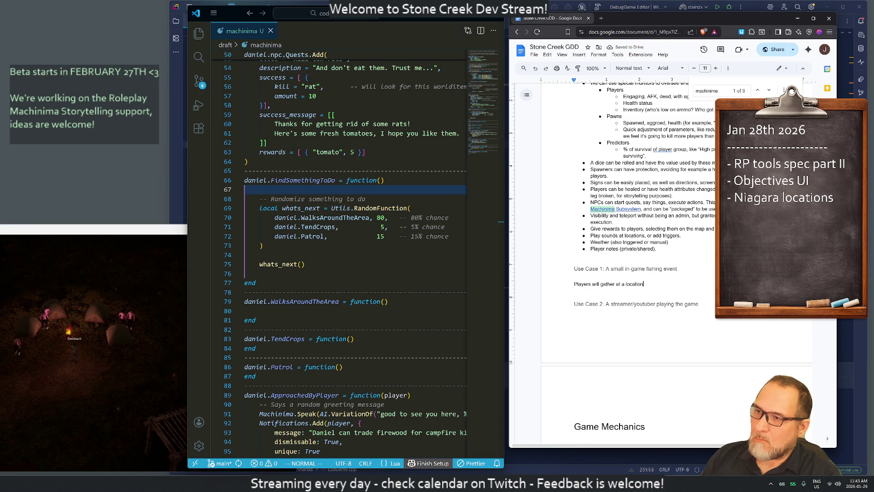
pyautogui.write(', at ')
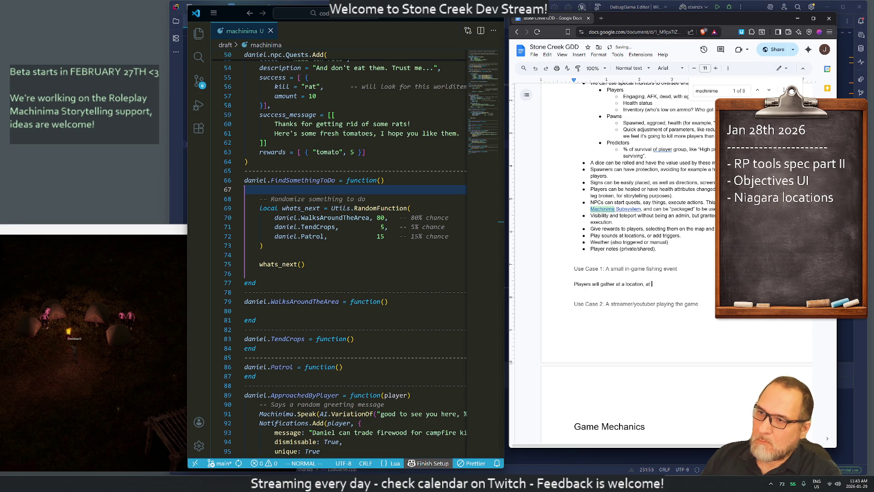
pyautogui.write('a specific')
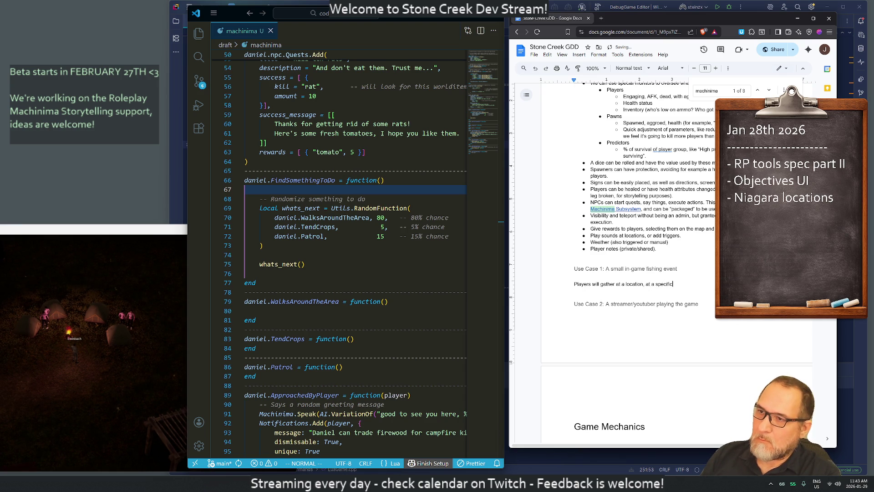
pyautogui.write(' time. Once they ar')
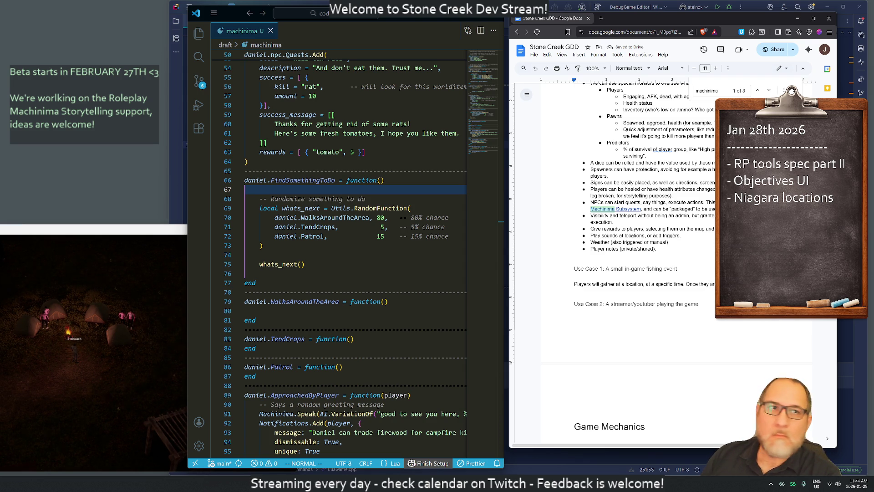
# Open a new ChatGPT chat with Alt+Space and place it beside the document.
pyautogui.scroll(2, 660, 251)
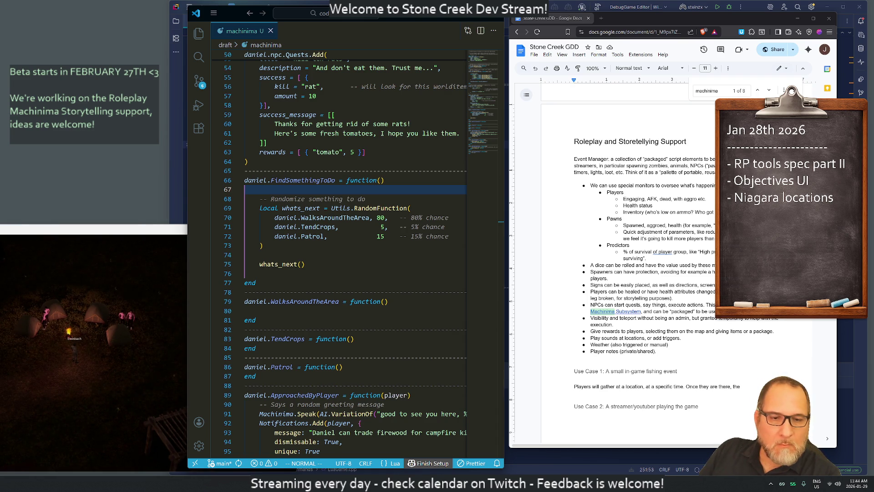
pyautogui.hotkey('alt', 'space')
pyautogui.moveTo(91, 30)
pyautogui.mouseDown()
pyautogui.moveTo(250, 54)
pyautogui.moveTo(350, 30)
pyautogui.mouseUp()
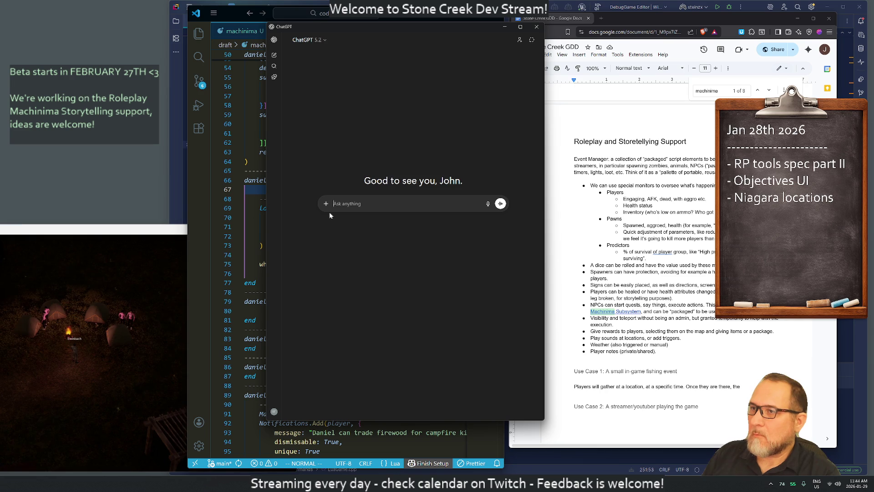
# Ask ChatGPT for 'master of ceremonies synonyms', read the answer, then close the window.
pyautogui.write('master of cere')
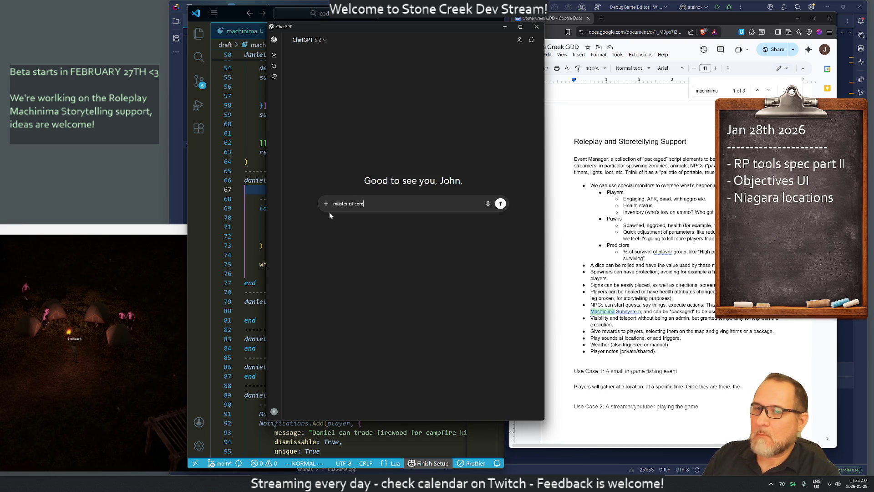
pyautogui.write('monies syno')
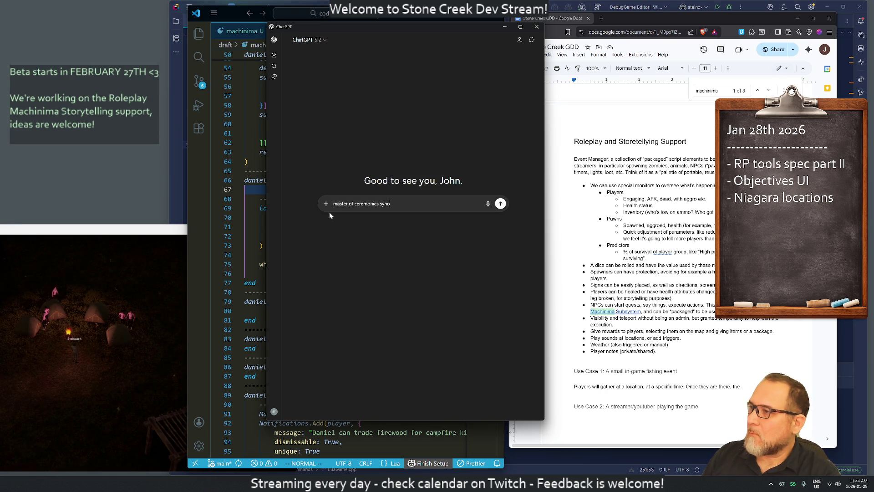
pyautogui.write('nyms')
pyautogui.press('Return')
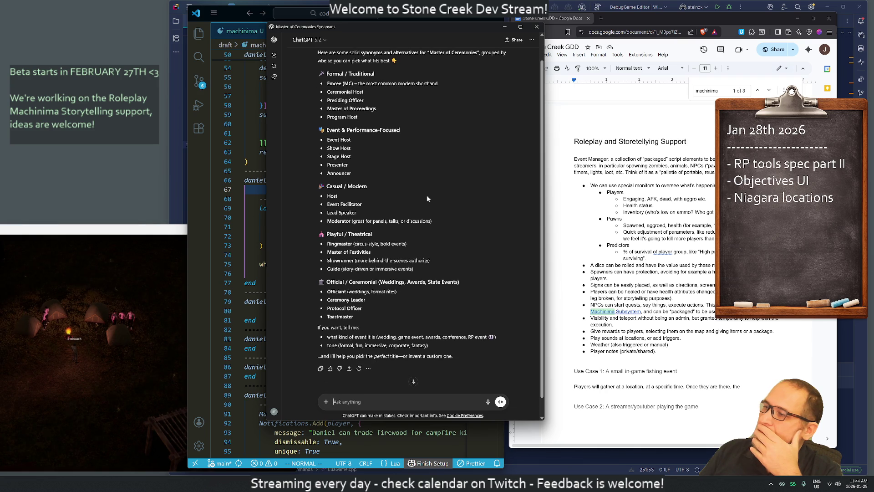
pyautogui.scroll(-1, 427, 198)
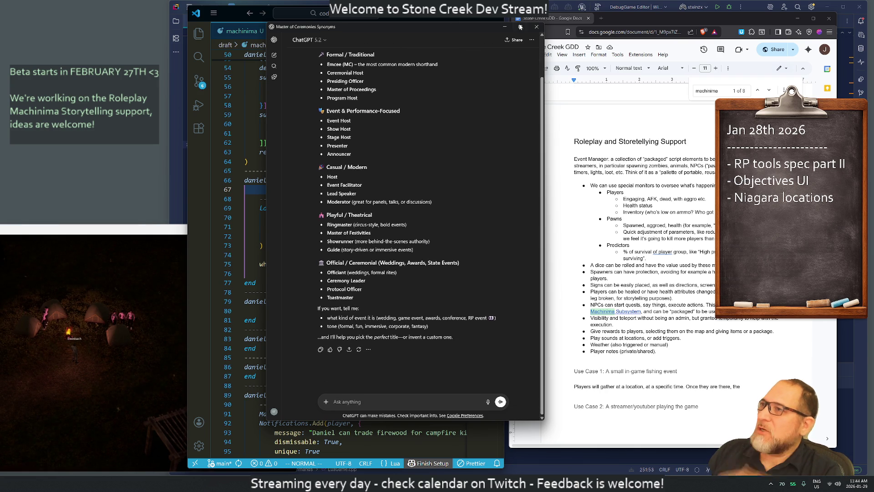
pyautogui.click(537, 27)
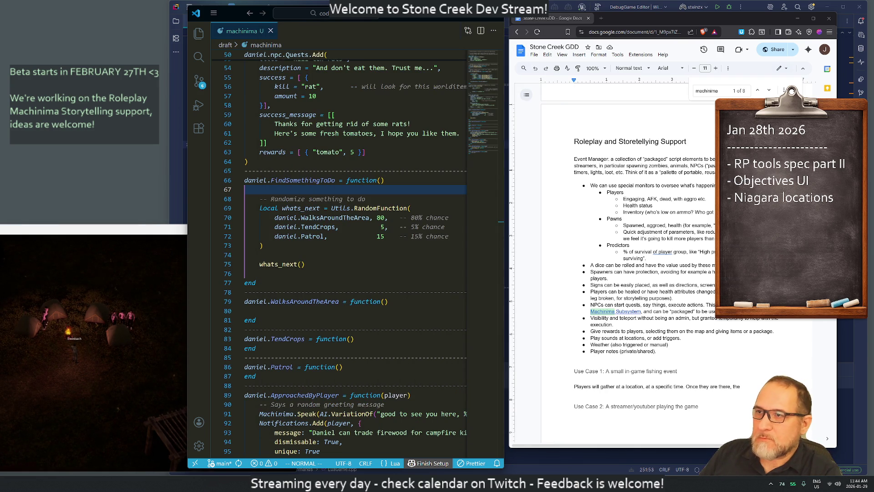
# Try adding a parenthetical and 'or usually "hosts"' after 'streamers', then delete it.
pyautogui.click(596, 166)
pyautogui.write('(')
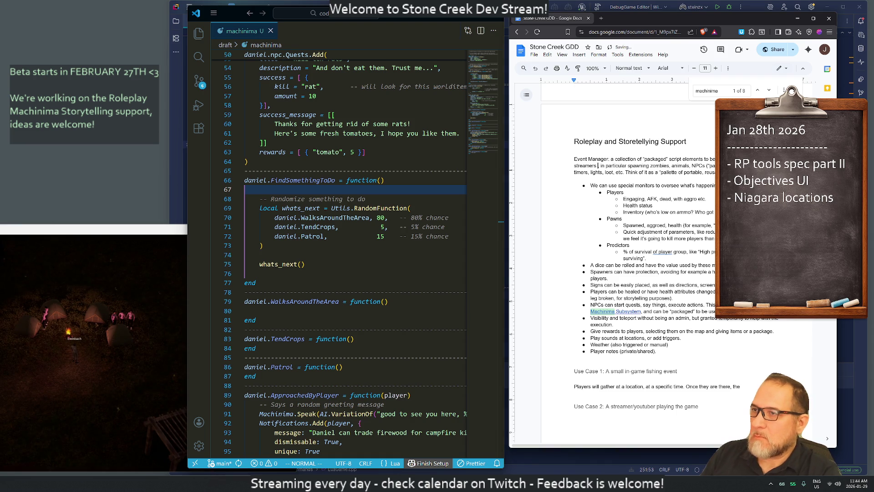
pyautogui.press('BackSpace')
pyautogui.write('(')
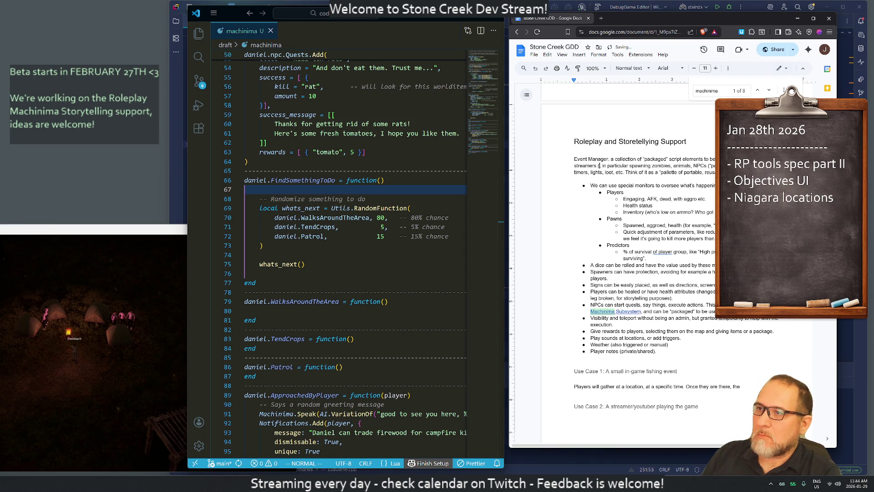
pyautogui.write('calle')
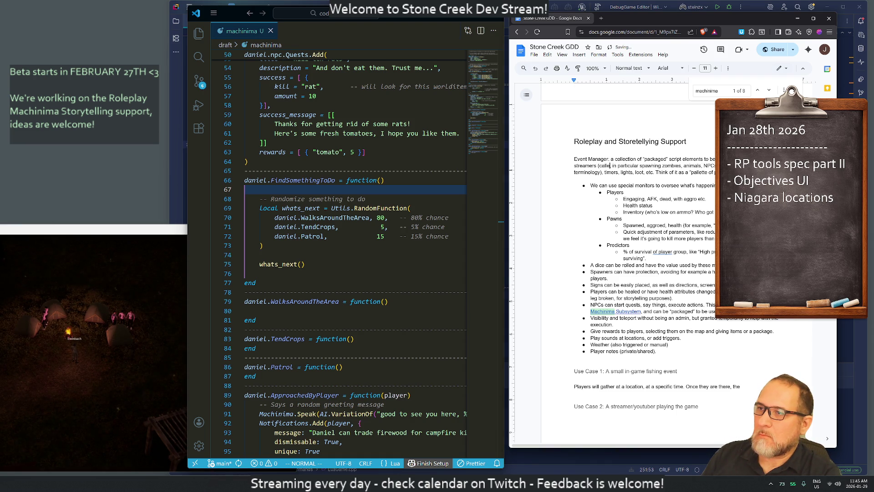
pyautogui.hotkey('ctrl', 'z')
pyautogui.hotkey('ctrl', 'z')
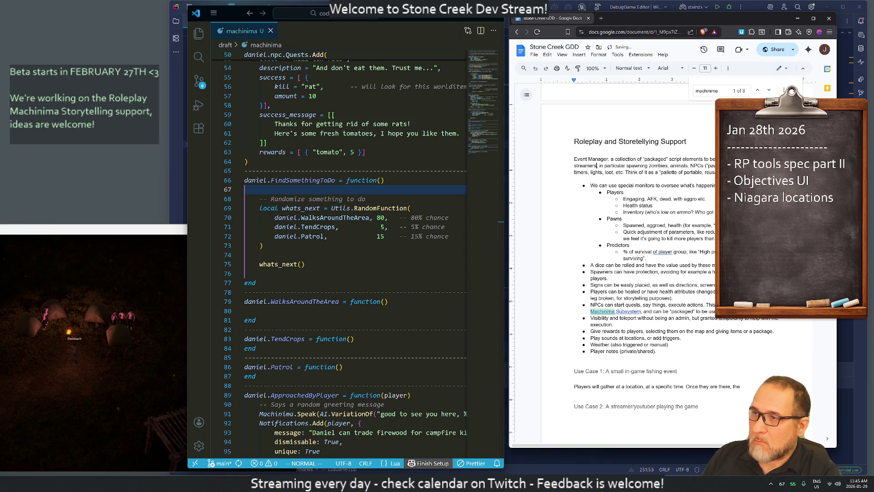
pyautogui.write('or usually')
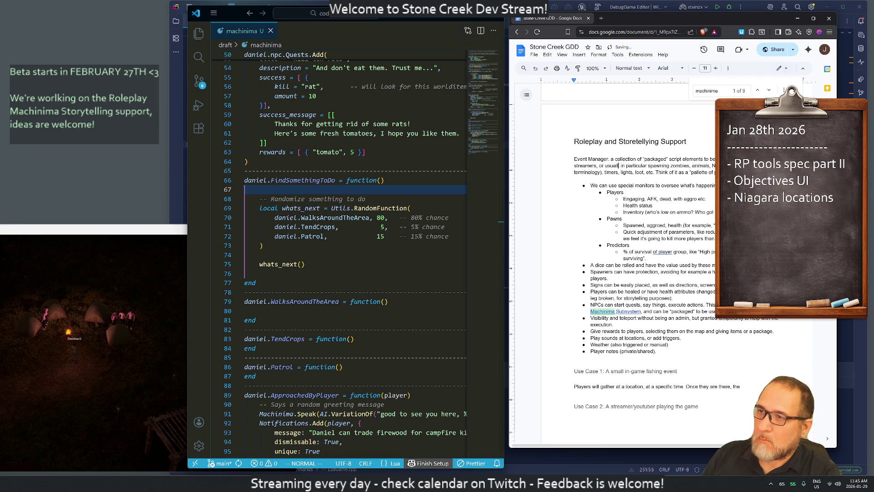
pyautogui.write(' "hosts"')
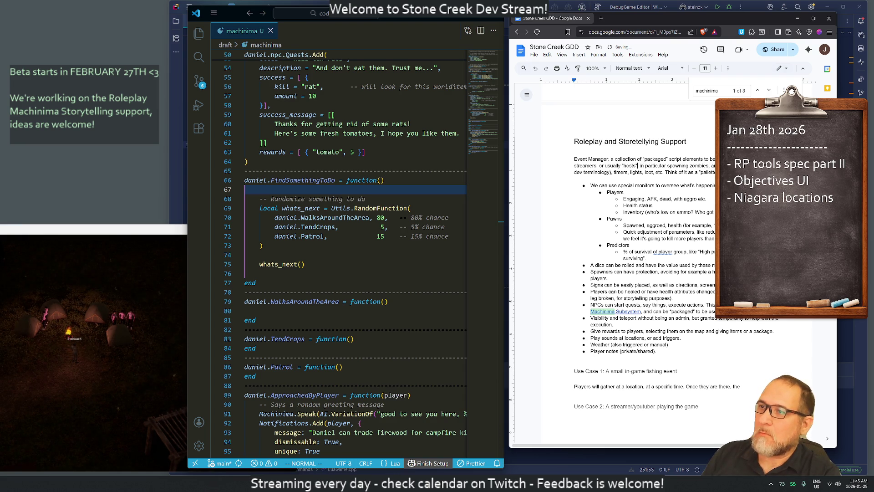
pyautogui.press('BackSpace')
pyautogui.press('BackSpace')
pyautogui.press('BackSpace')
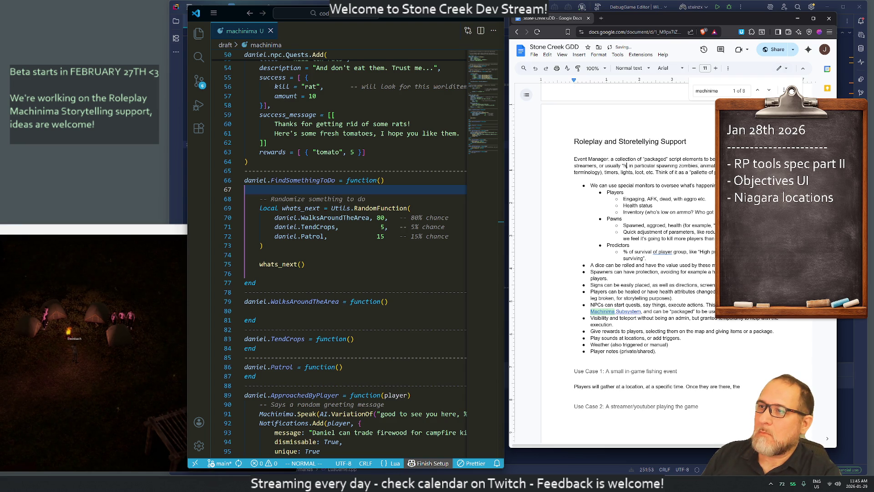
pyautogui.press('BackSpace')
pyautogui.press('BackSpace')
pyautogui.press('BackSpace')
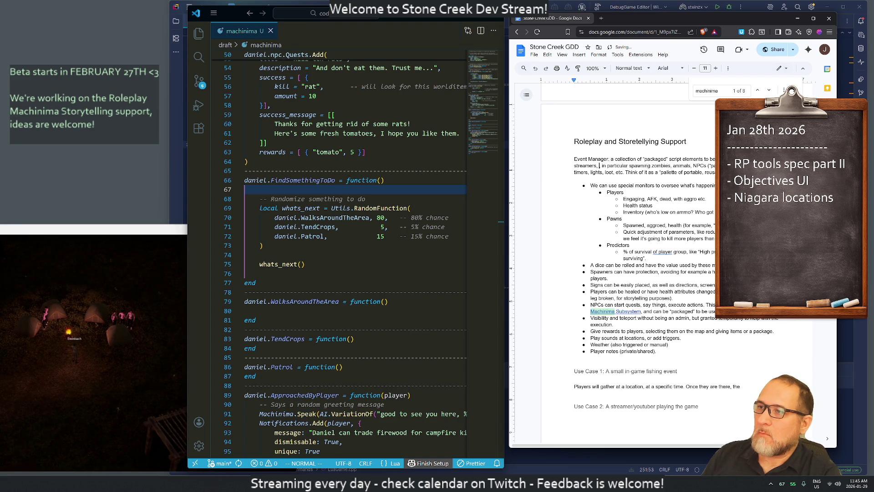
# Settle the list as 'builders, streamers)' and delete the stray 'or' and extra space.
pyautogui.press('BackSpace')
pyautogui.write(',')
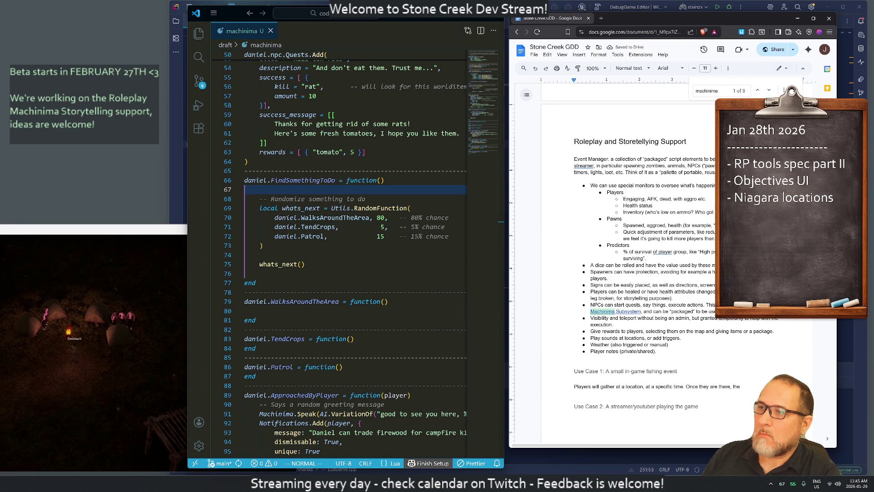
pyautogui.hotkey('ctrl', 'z')
pyautogui.hotkey('ctrl', 'z')
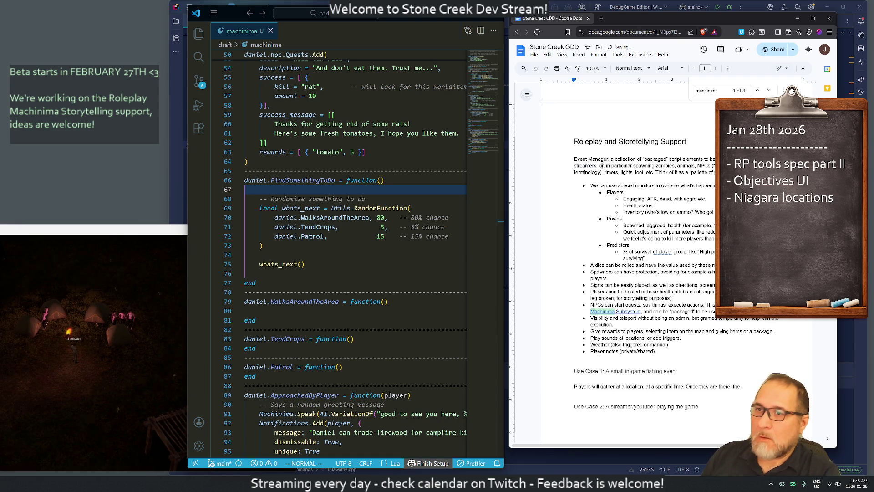
pyautogui.hotkey('ctrl', 'z')
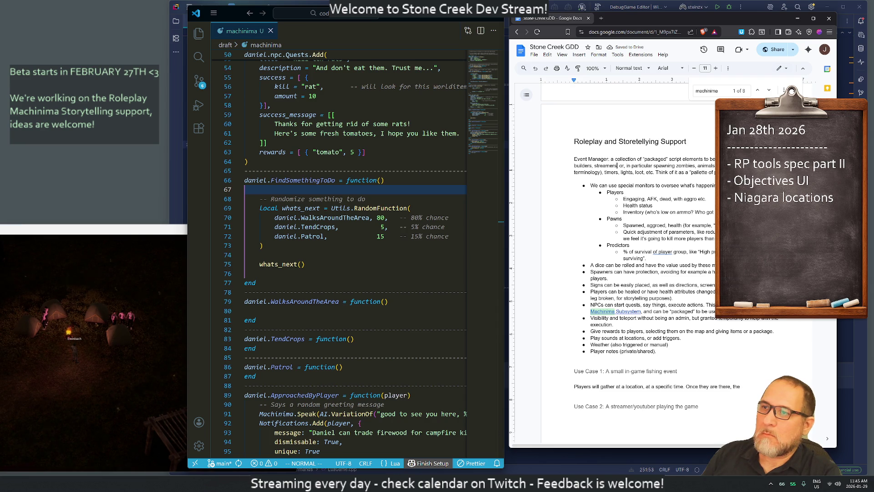
pyautogui.hotkey('ctrl', 'z')
pyautogui.hotkey('ctrl', 'z')
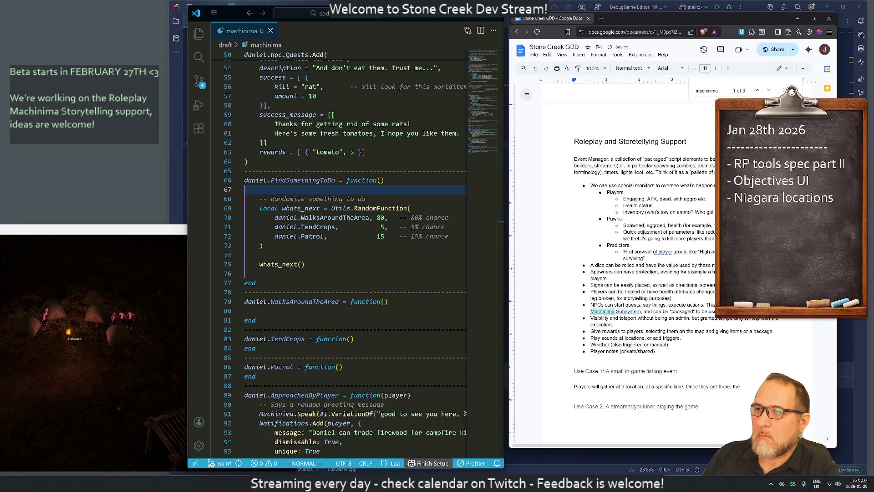
pyautogui.press('Delete')
pyautogui.press('Delete')
pyautogui.press('Delete')
pyautogui.press('BackSpace')
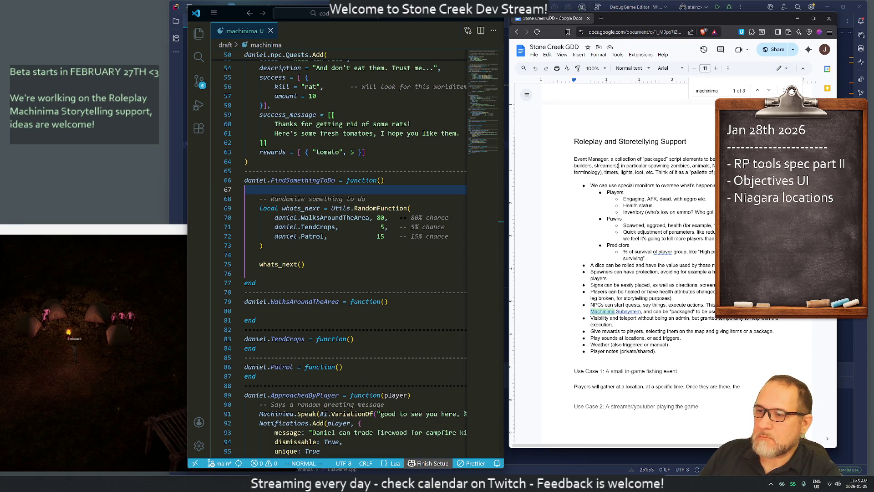
# Continue with the host staying a few minutes before departing.
pyautogui.scroll(-2, 661, 264)
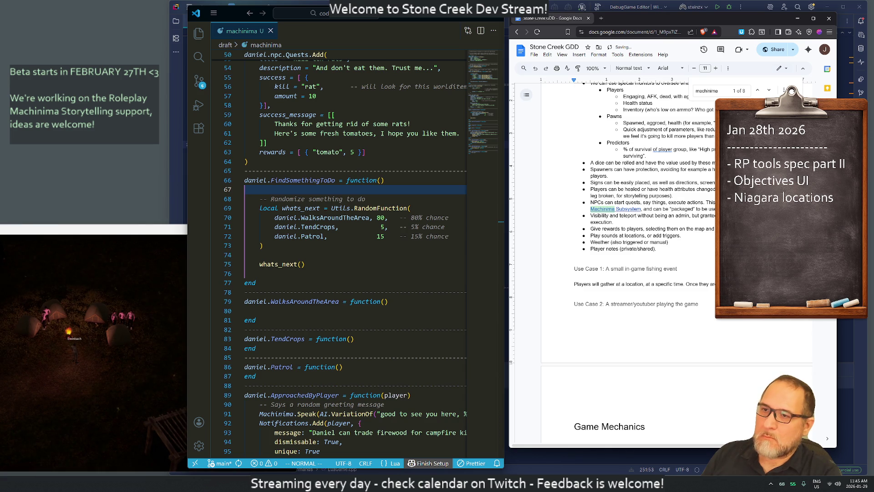
pyautogui.write('the')
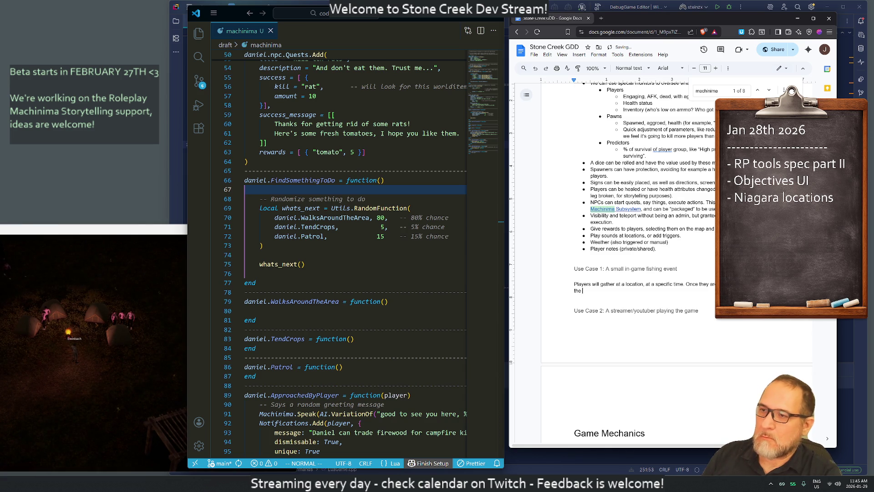
pyautogui.write(' host')
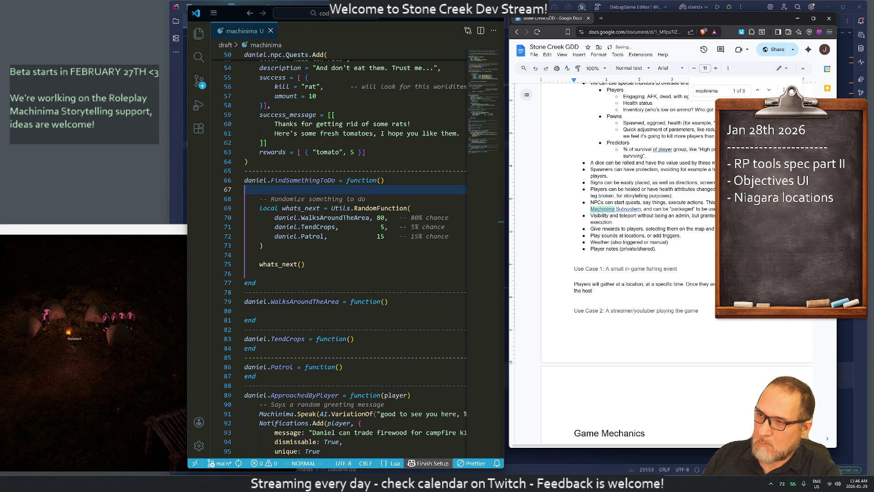
pyautogui.write('and colle')
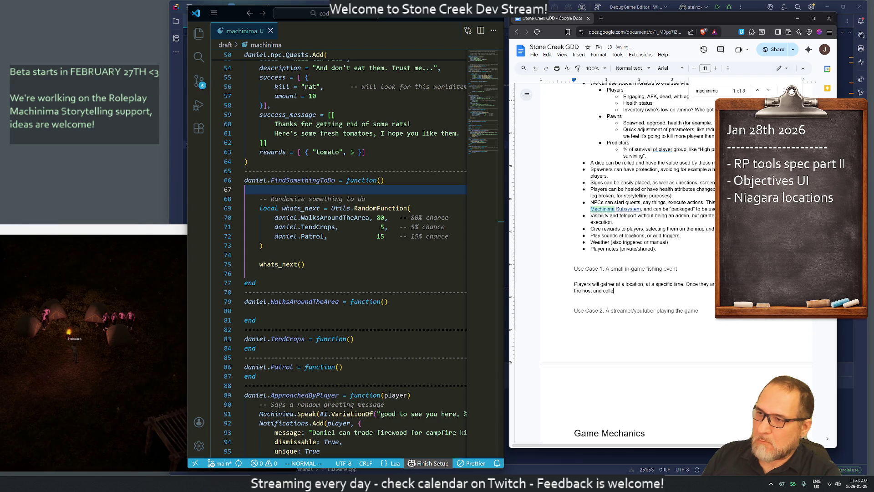
pyautogui.write('ct all the playe')
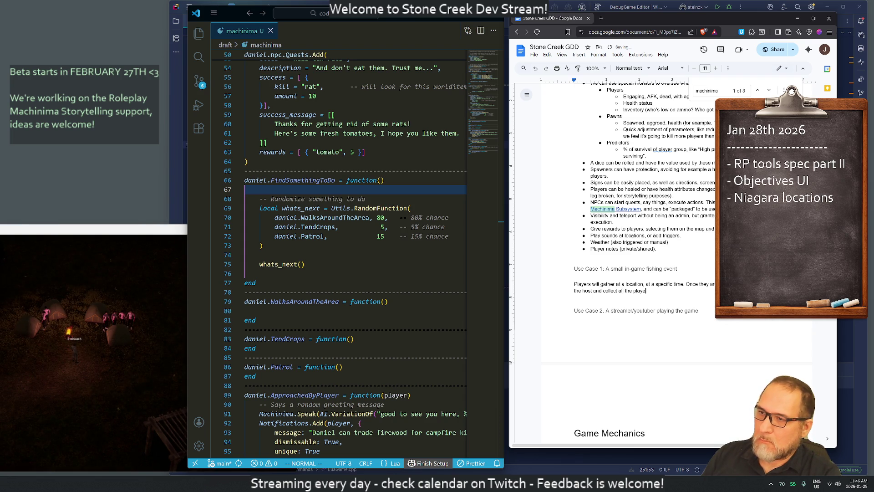
pyautogui.write('rs. There')
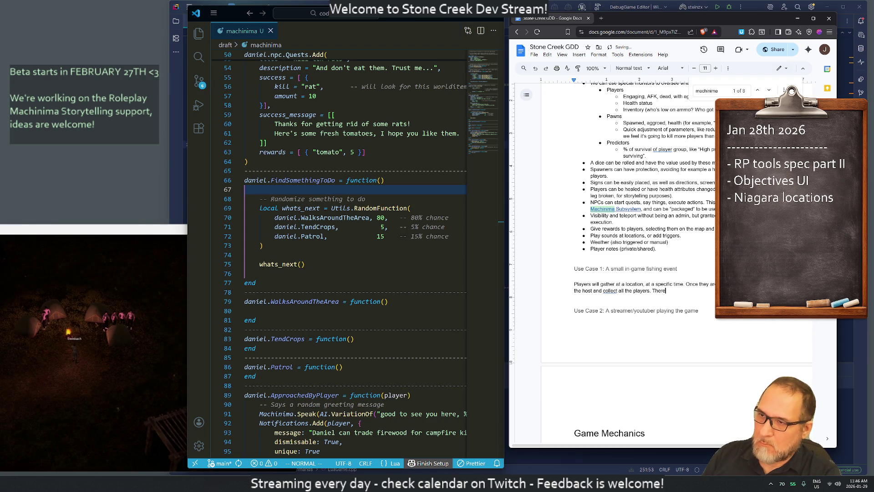
pyautogui.write("'s a sho")
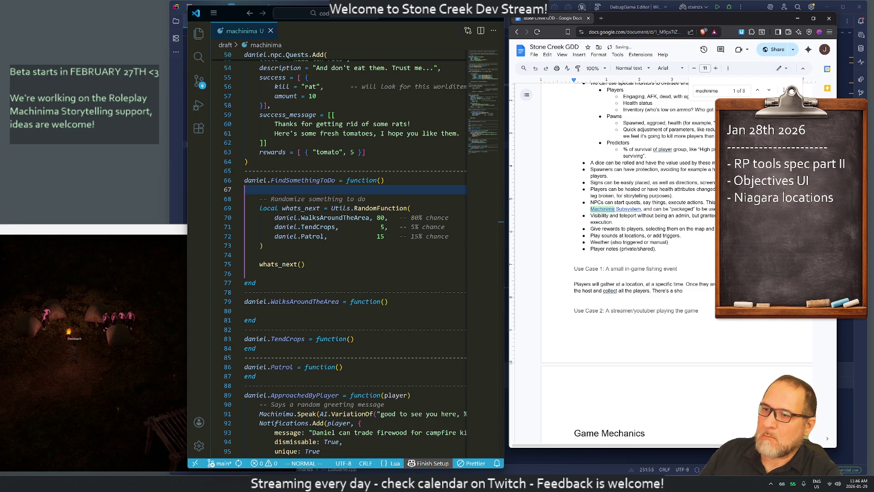
pyautogui.press('BackSpace')
pyautogui.press('BackSpace')
pyautogui.press('BackSpace')
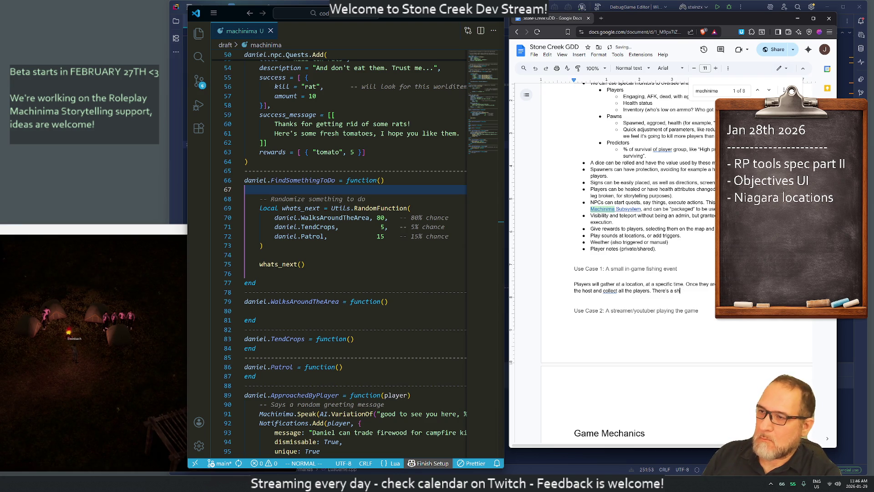
pyautogui.write('d will stay ')
pyautogui.write('there for')
pyautogui.write('ew m')
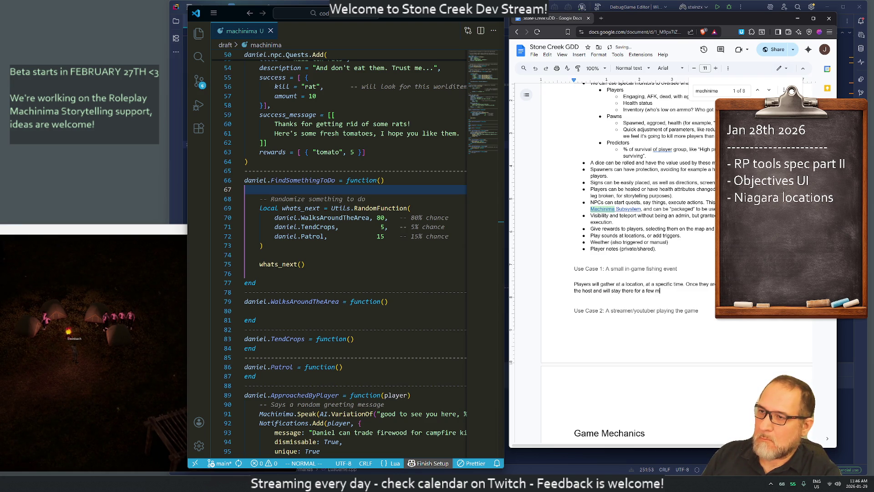
pyautogui.write('inutes before dep')
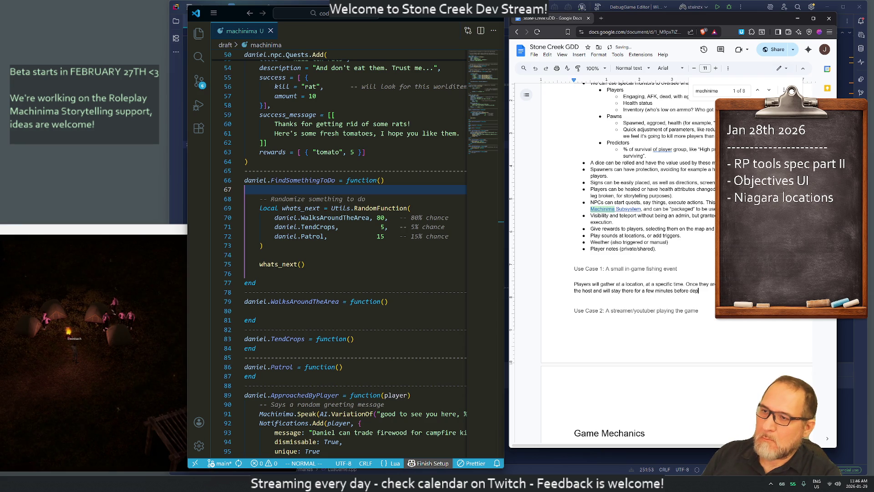
pyautogui.write('arting.')
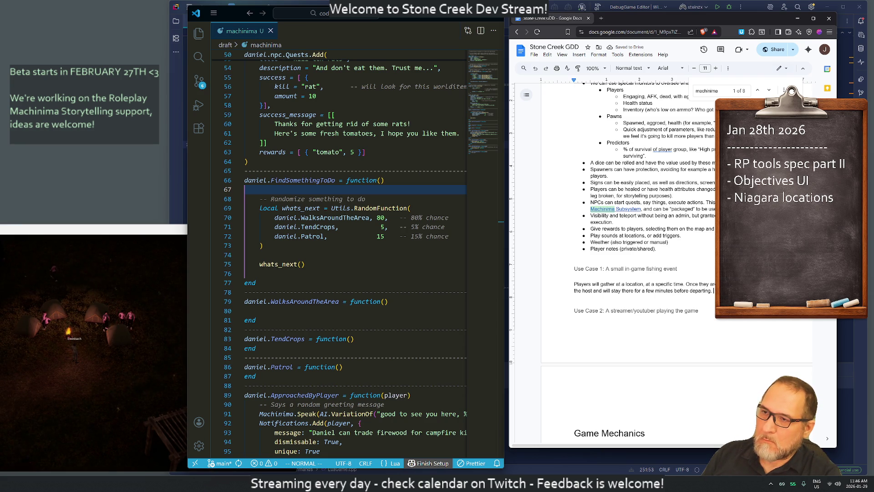
pyautogui.write(' A')
pyautogui.write('s')
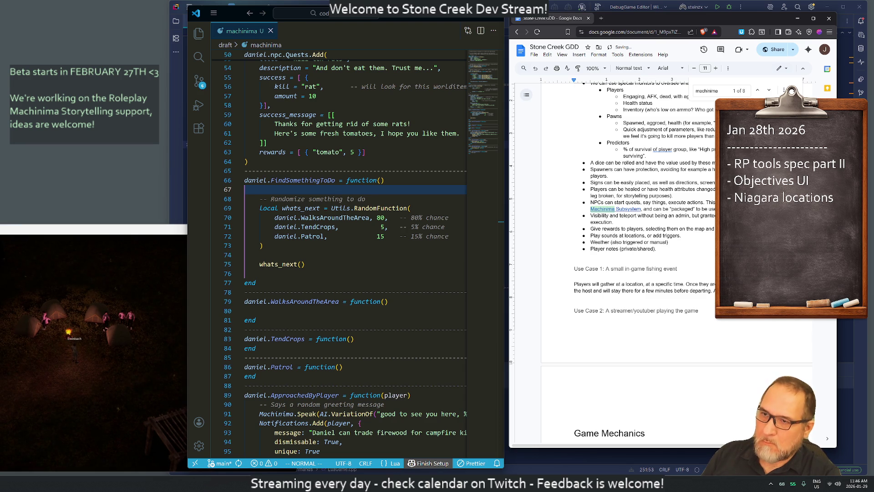
# Add an NPC doctor giving light healing for minor injuries, then begin 'The bus starts the journey'.
pyautogui.write('and ')
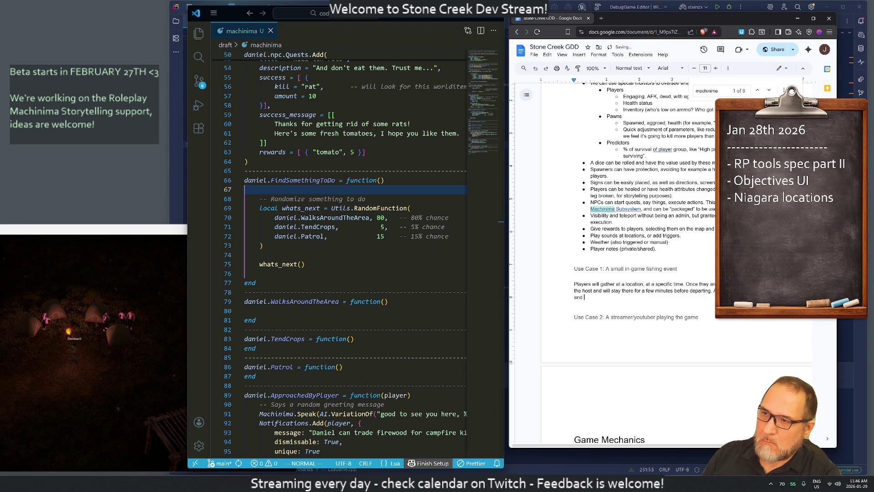
pyautogui.write('a NPC doc')
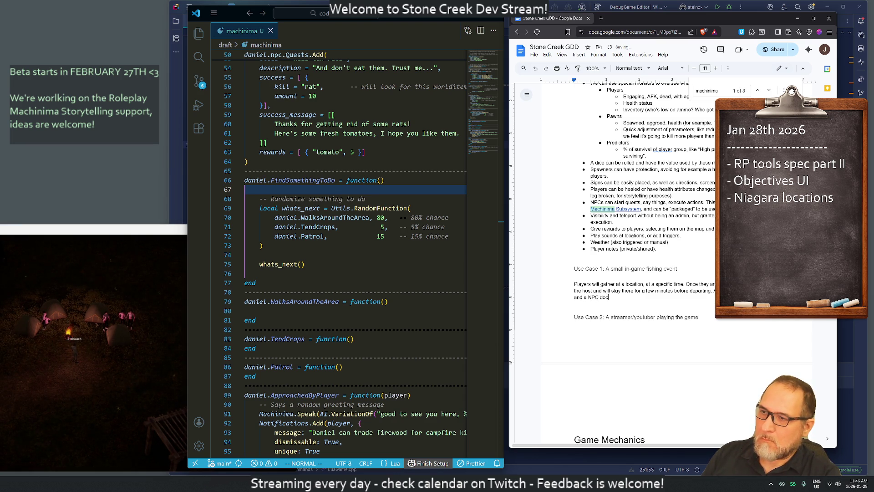
pyautogui.write('tor can prov')
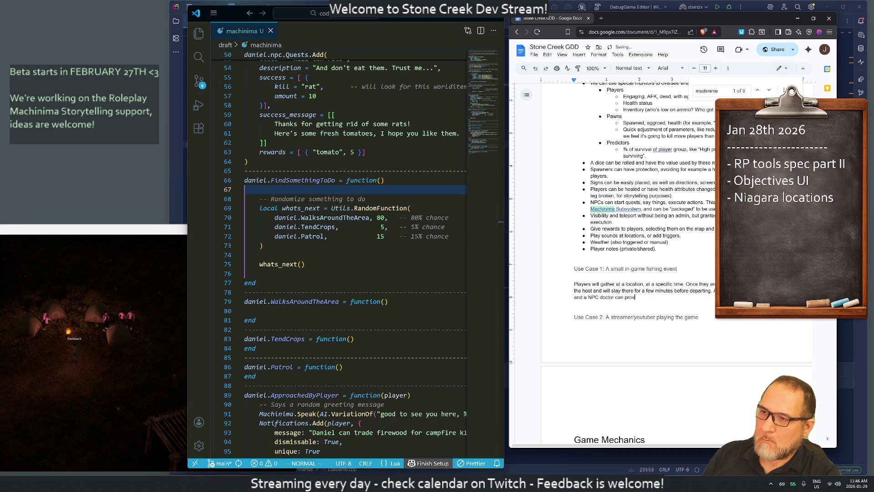
pyautogui.write('ide heal')
pyautogui.press('BackSpace')
pyautogui.press('BackSpace')
pyautogui.press('BackSpace')
pyautogui.write('light healing to some minor ')
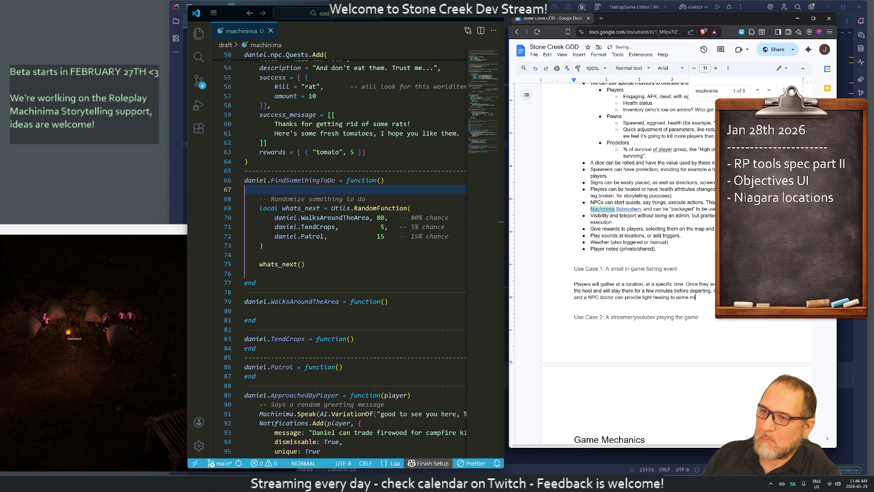
pyautogui.write('injurie')
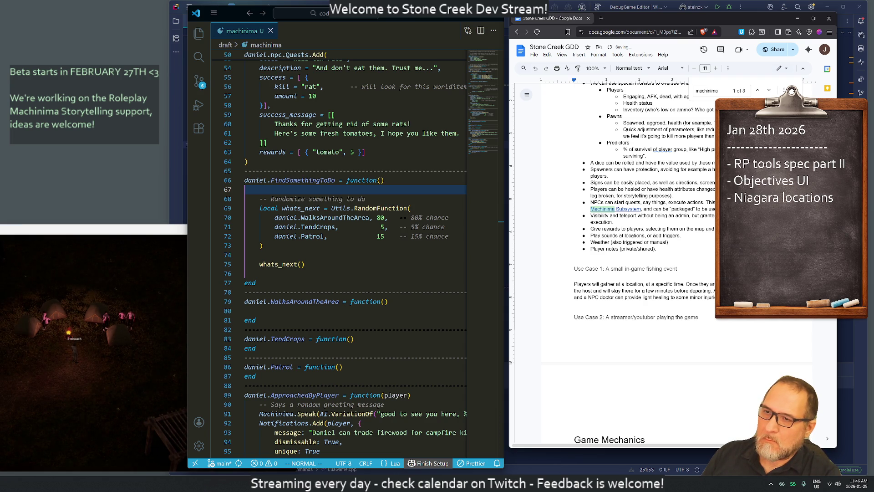
pyautogui.write('can allow a hurt player to use hands to')
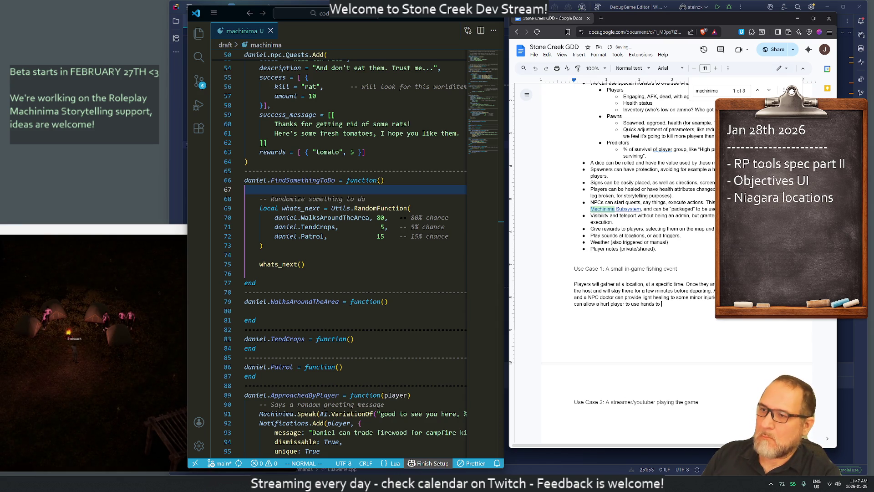
pyautogui.press('BackSpace')
pyautogui.press('BackSpace')
pyautogui.write('for')
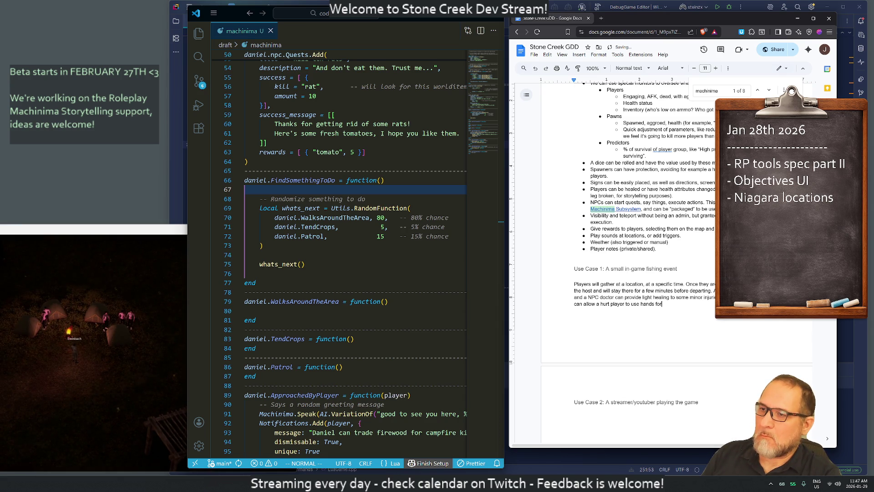
pyautogui.write(' fishing).')
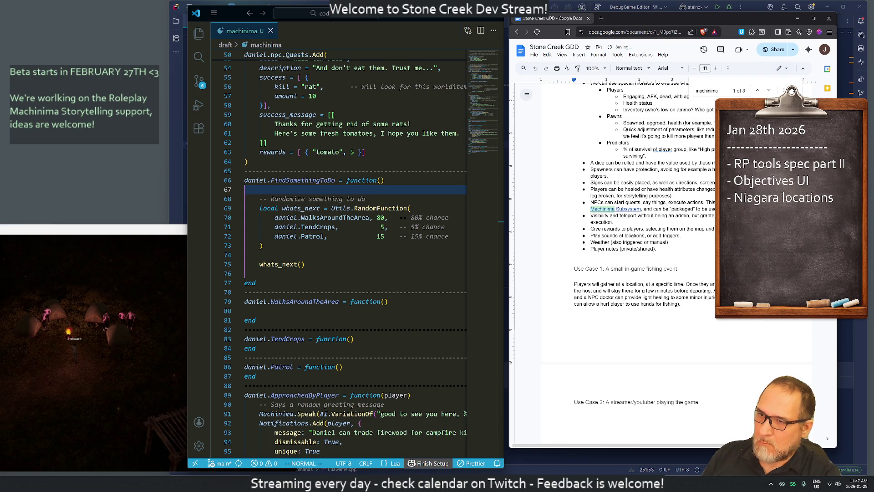
pyautogui.write('The ')
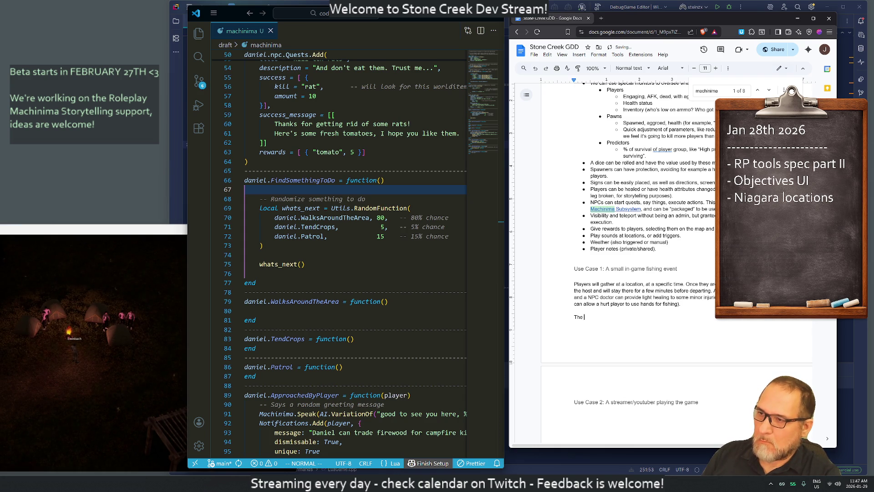
pyautogui.write('bus starts the jorn')
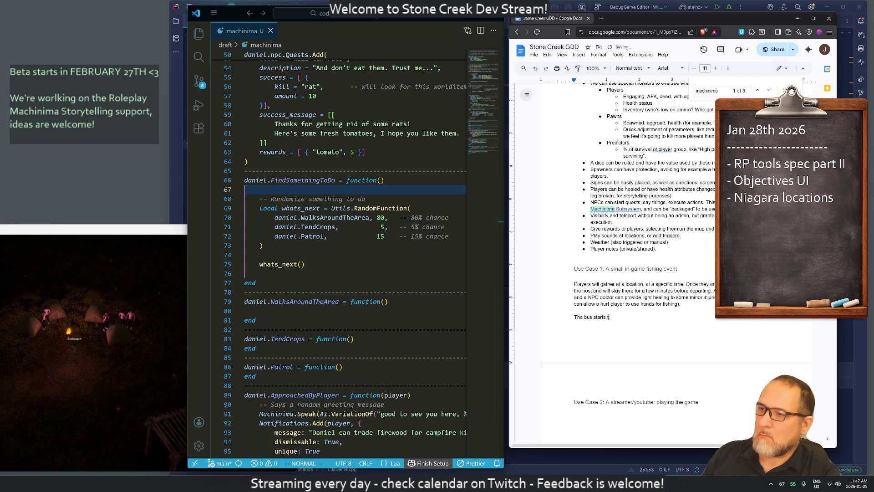
# Describe the bus journey, with everyone inside, and a massive horde encircling the bus.
pyautogui.press('BackSpace')
pyautogui.press('BackSpace')
pyautogui.write('urney ')
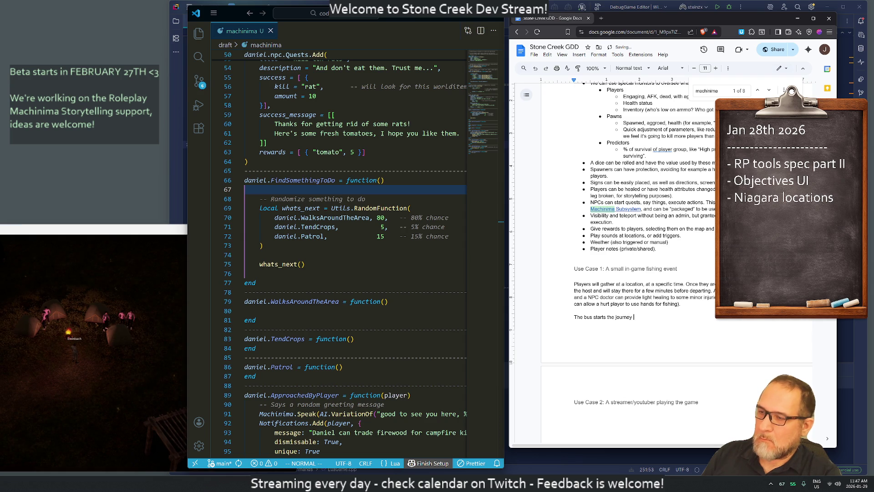
pyautogui.write('(everyone is i')
pyautogui.write('nsid')
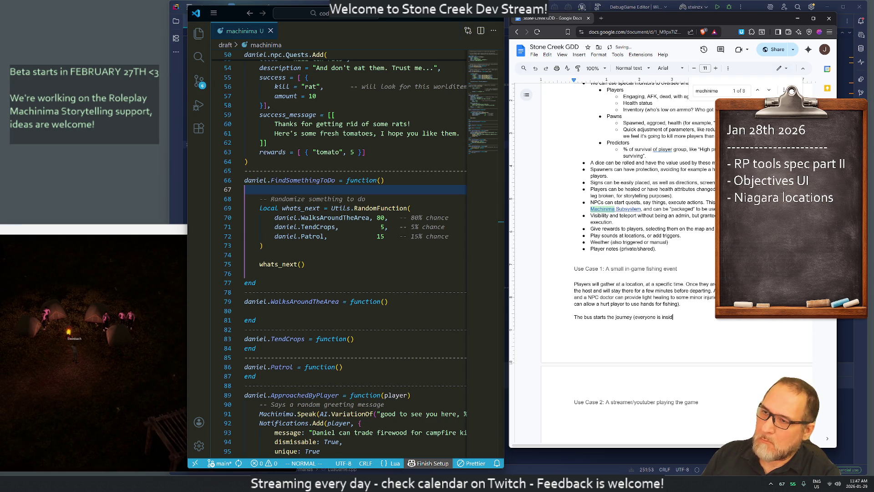
pyautogui.write("e but can't")
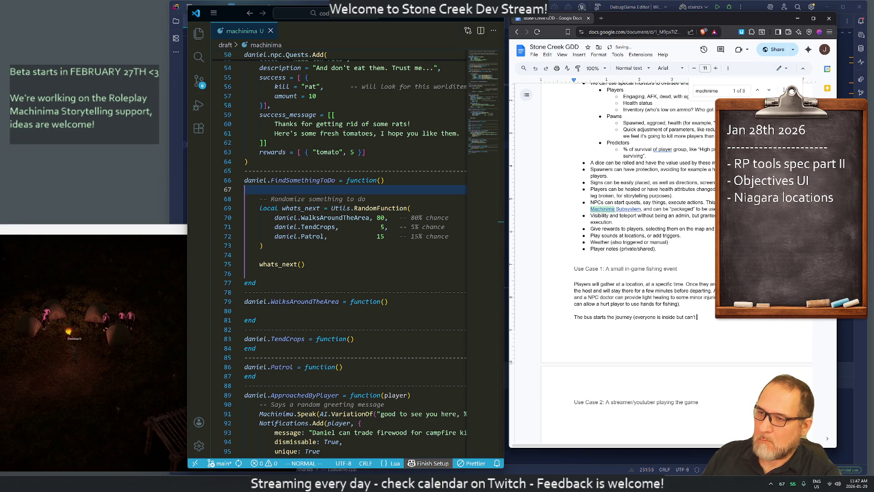
pyautogui.write(' walk')
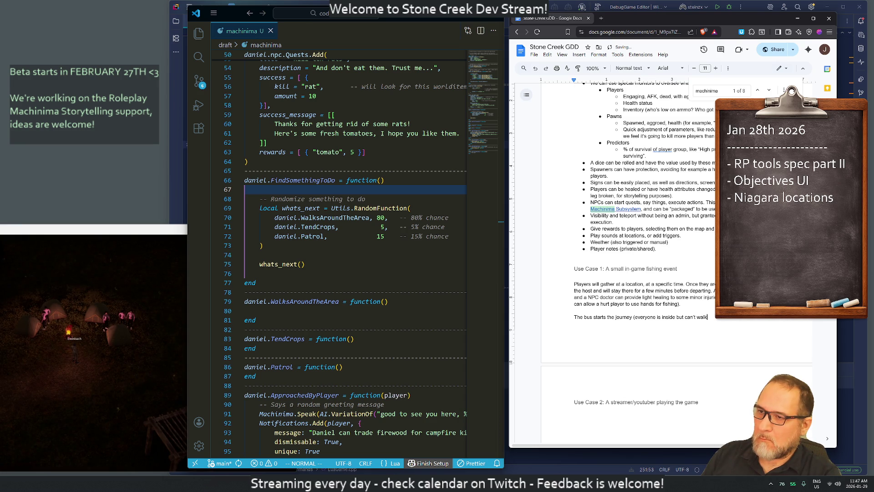
pyautogui.press('BackSpace')
pyautogui.press('BackSpace')
pyautogui.press('BackSpace')
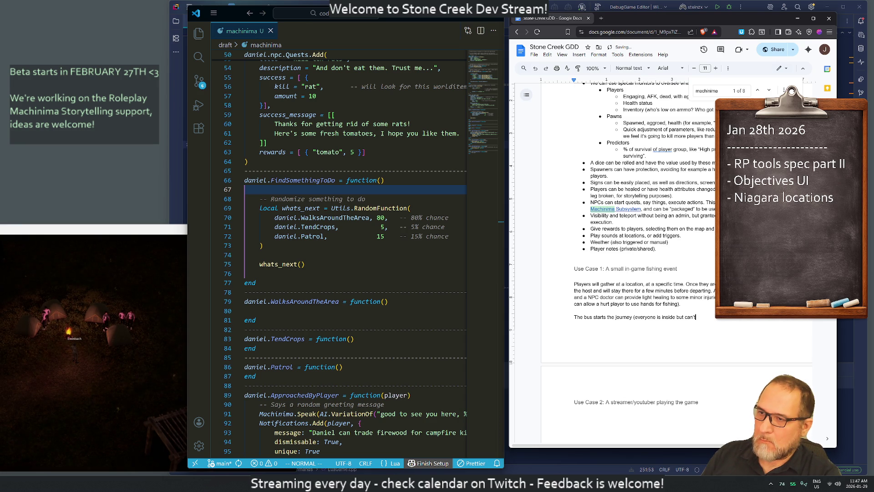
pyautogui.hotkey('ctrl', 'BackSpace')
pyautogui.hotkey('ctrl', 'BackSpace')
pyautogui.write('reg')
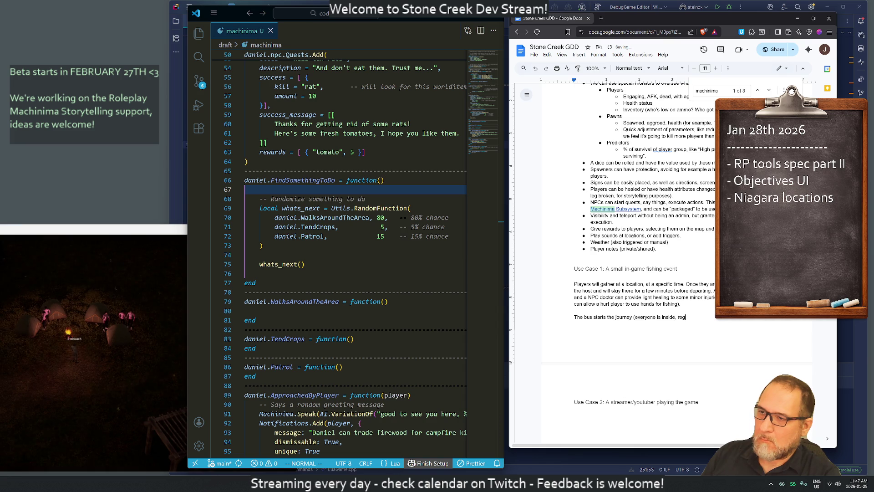
pyautogui.write('ardless of ho')
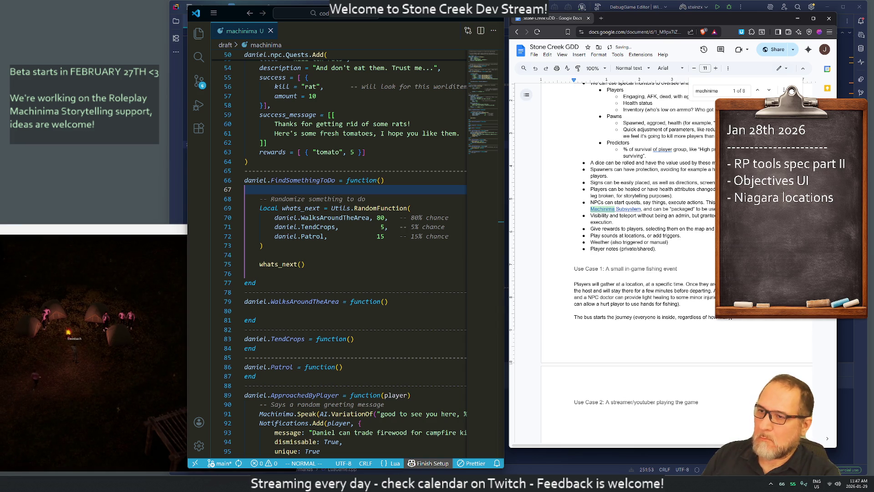
pyautogui.write('w many) players')
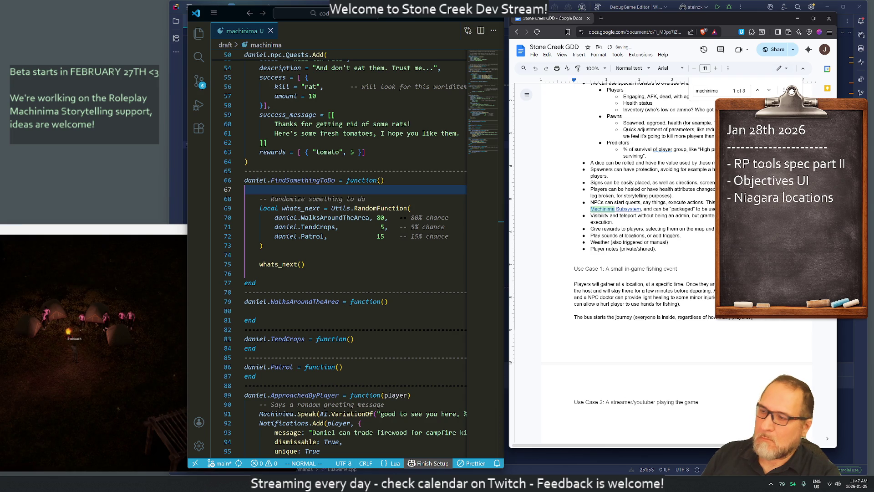
pyautogui.write(', and')
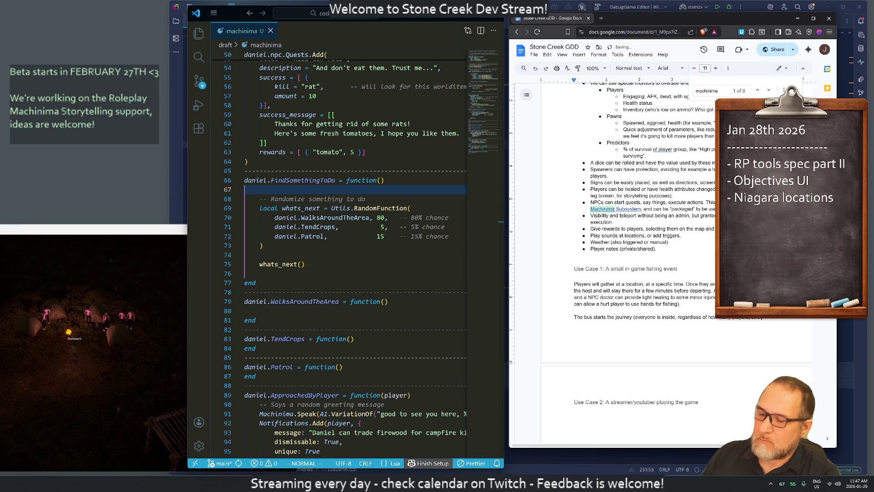
pyautogui.write('a')
pyautogui.write('point, th')
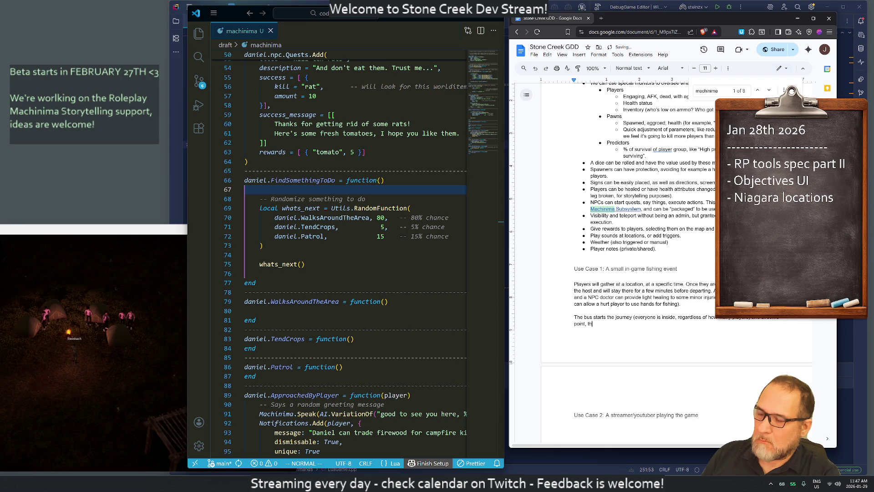
pyautogui.write("ere's a massive ")
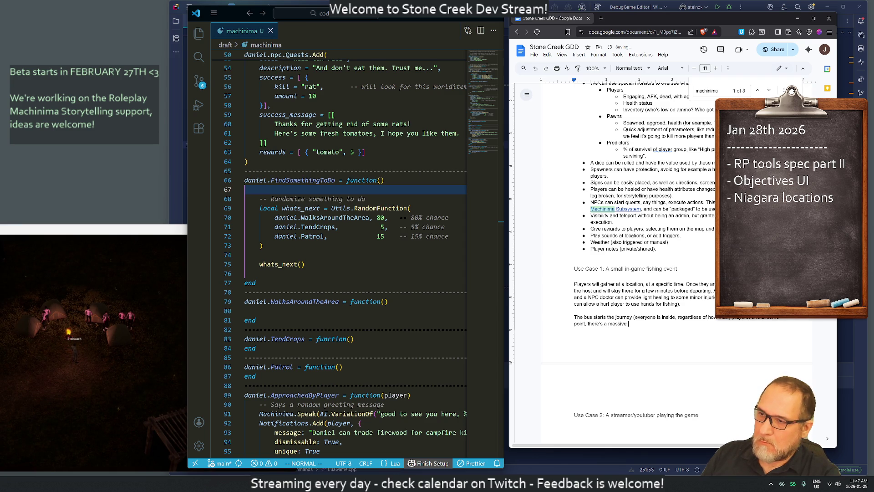
pyautogui.write('horde en')
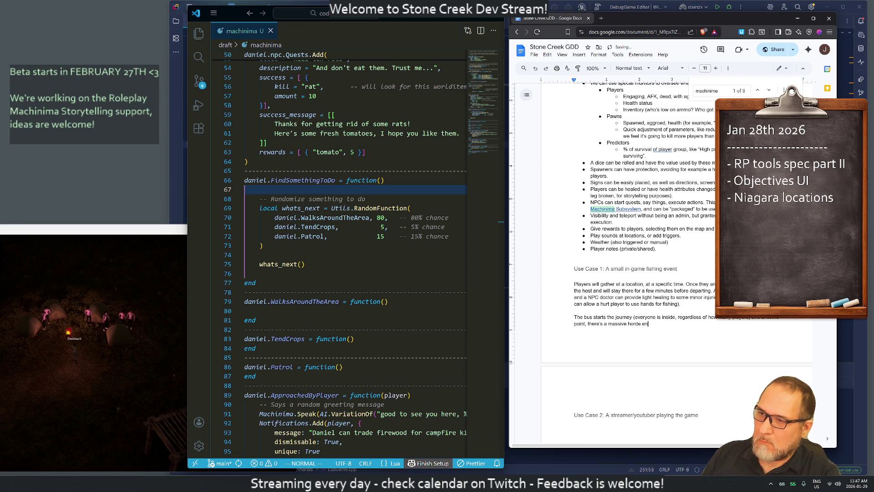
pyautogui.write('circling the bus')
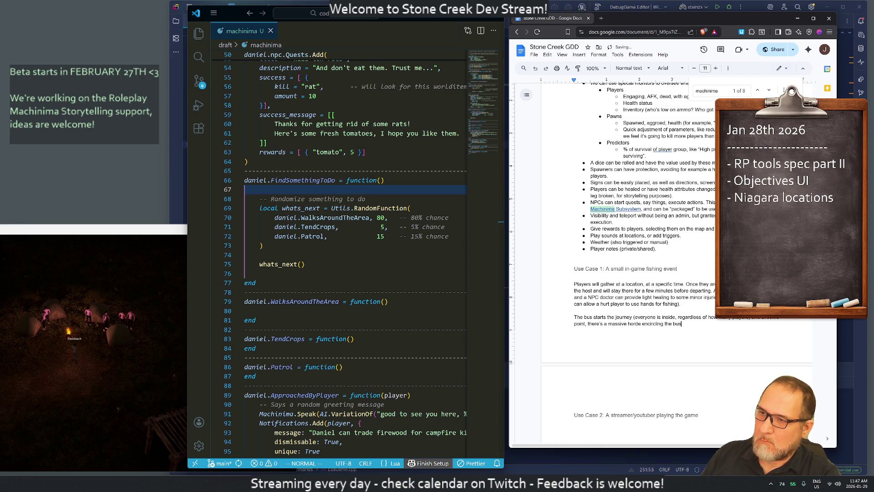
pyautogui.write('. Players need to s')
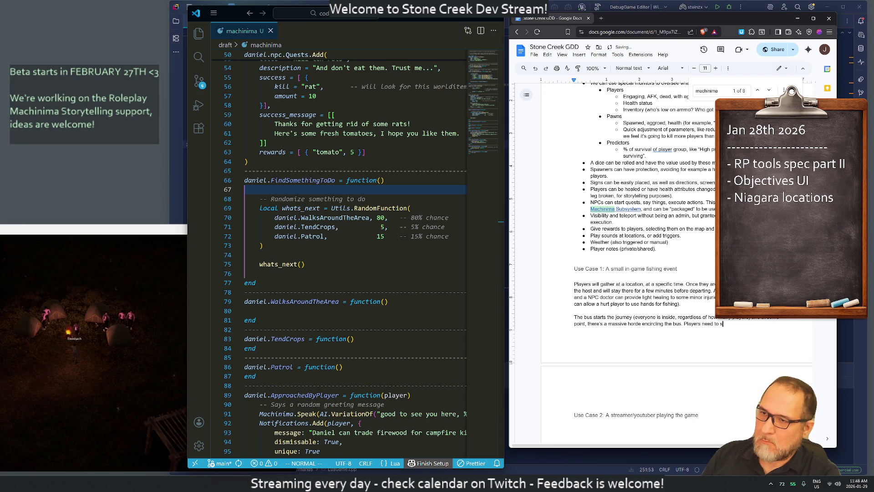
# State that the horde is calculated from participants' firepower and health (10 players? 50?).
pyautogui.press('BackSpace')
pyautogui.press('BackSpace')
pyautogui.press('BackSpace')
pyautogui.press('BackSpace')
pyautogui.write('The horde is calculated b')
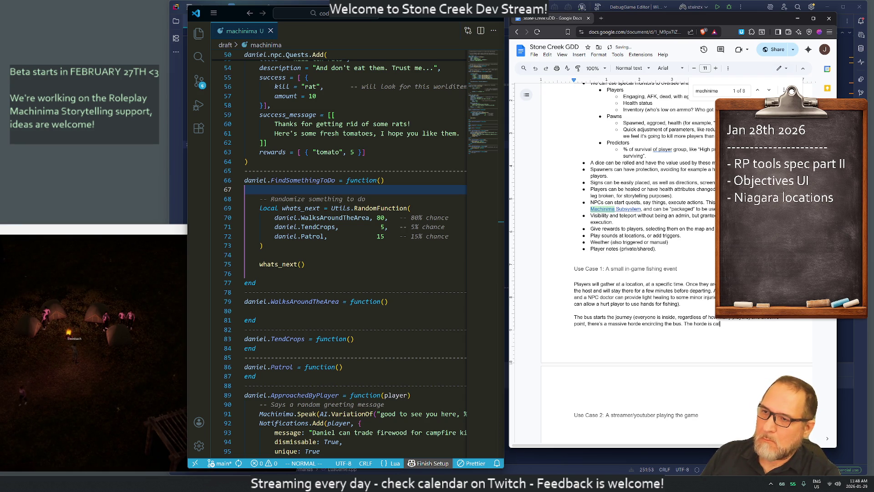
pyautogui.write('ased on th ecu')
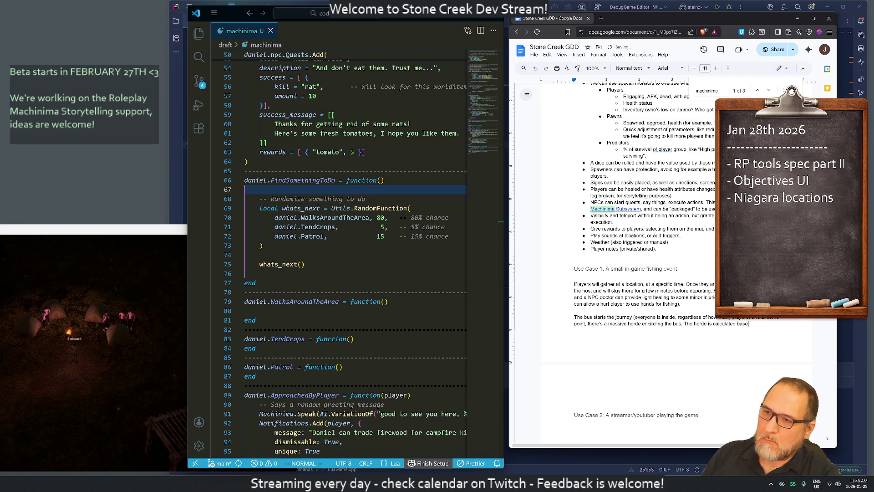
pyautogui.press('BackSpace')
pyautogui.press('BackSpace')
pyautogui.press('BackSpace')
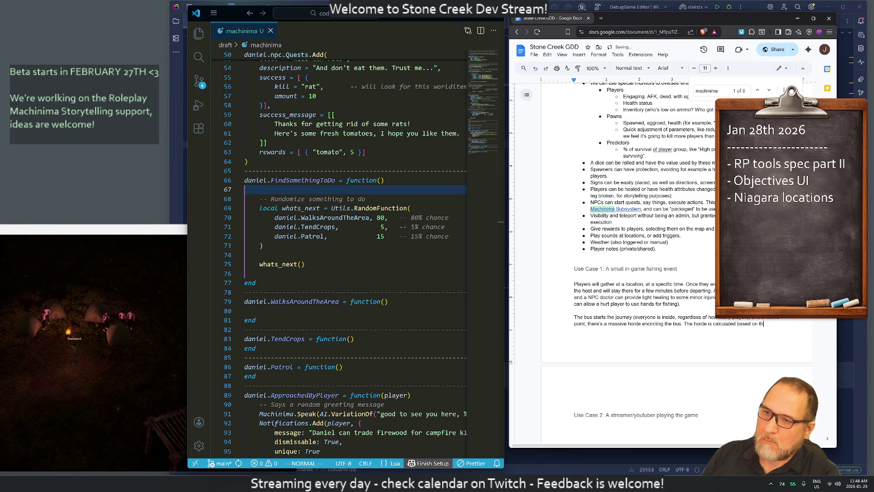
pyautogui.write('current ')
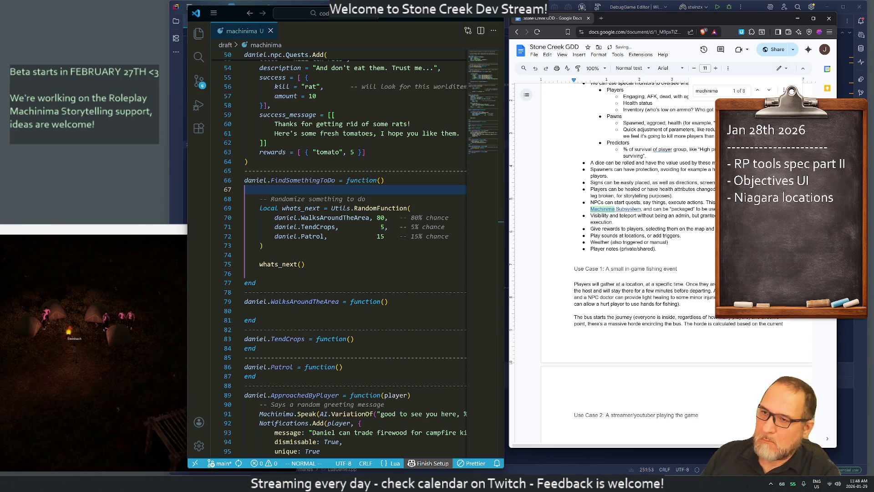
pyautogui.write('firepower and health of the ')
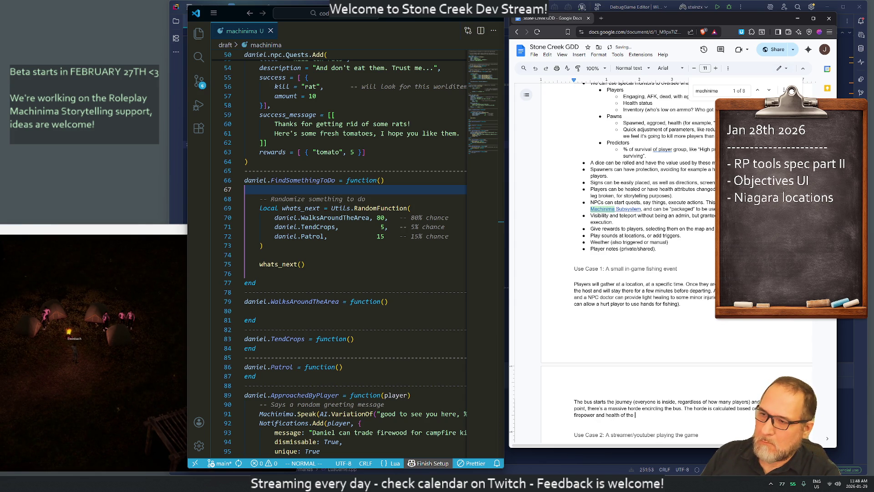
pyautogui.write('pa')
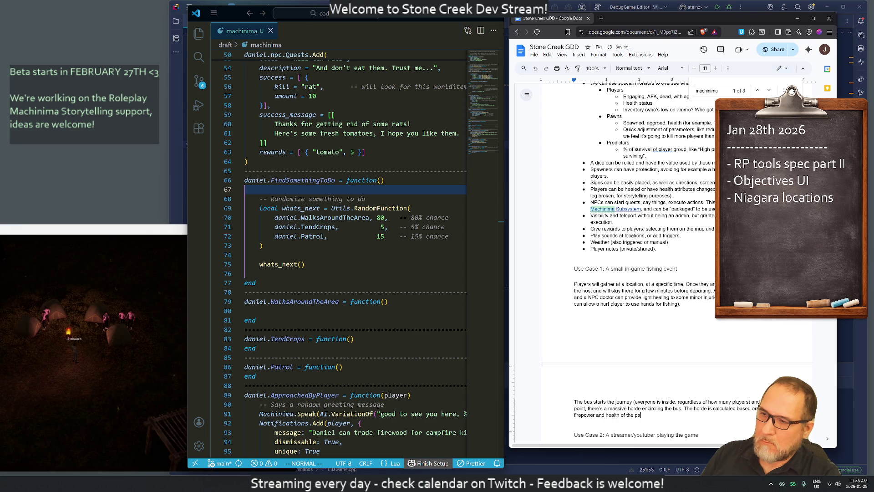
pyautogui.write('rticipants (10 p')
pyautogui.write('lay')
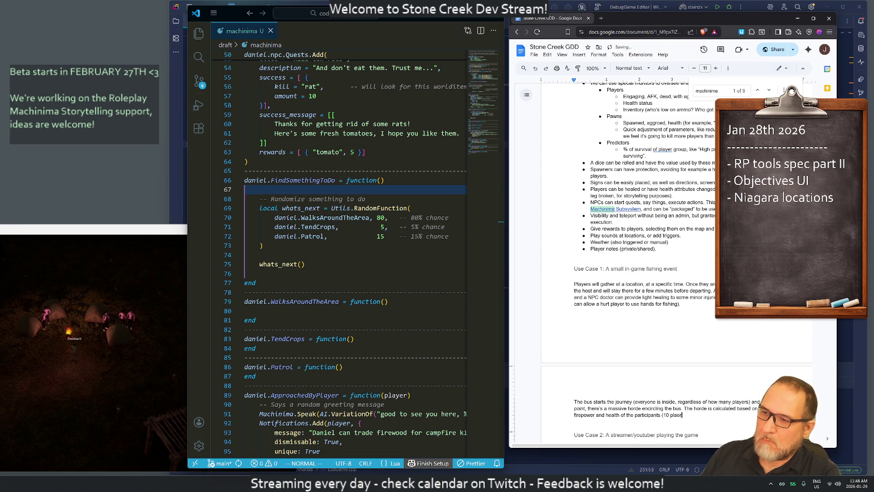
pyautogui.write('ers? 50?')
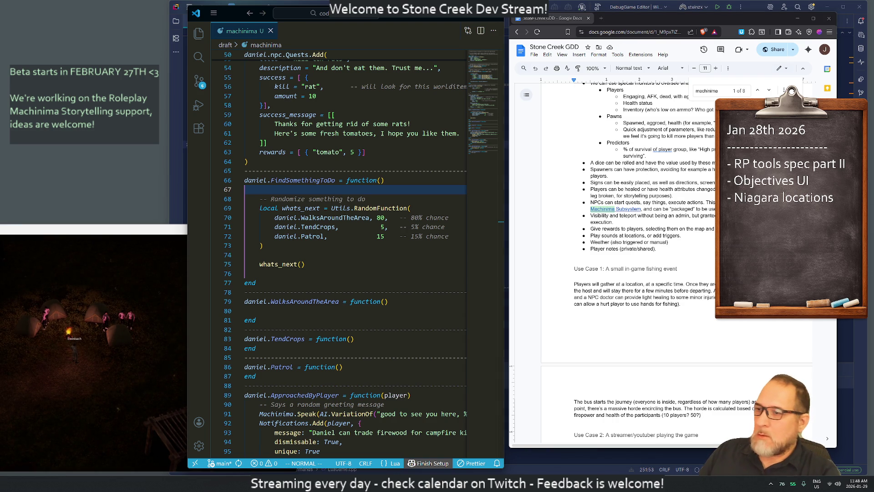
pyautogui.scroll(-5, 626, 260)
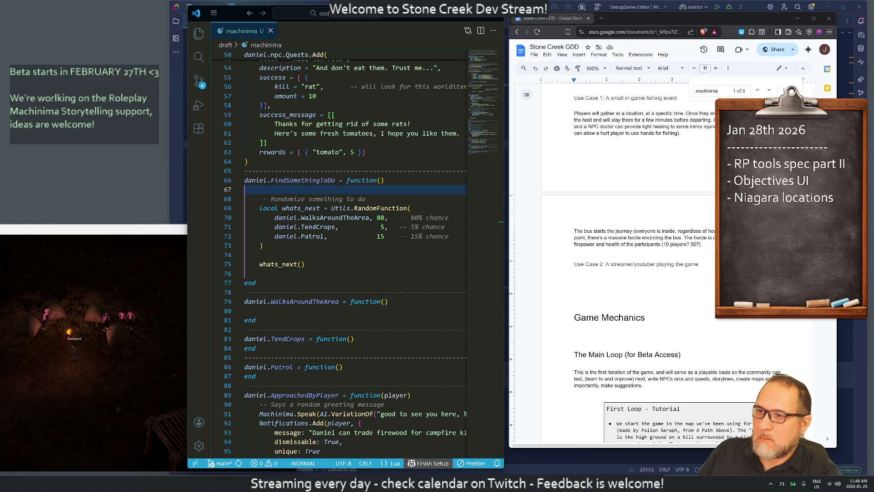
# Add '(i.e. 5x the amount of participants in zombies).' to the horde sentence and close the find bar.
pyautogui.click(704, 245)
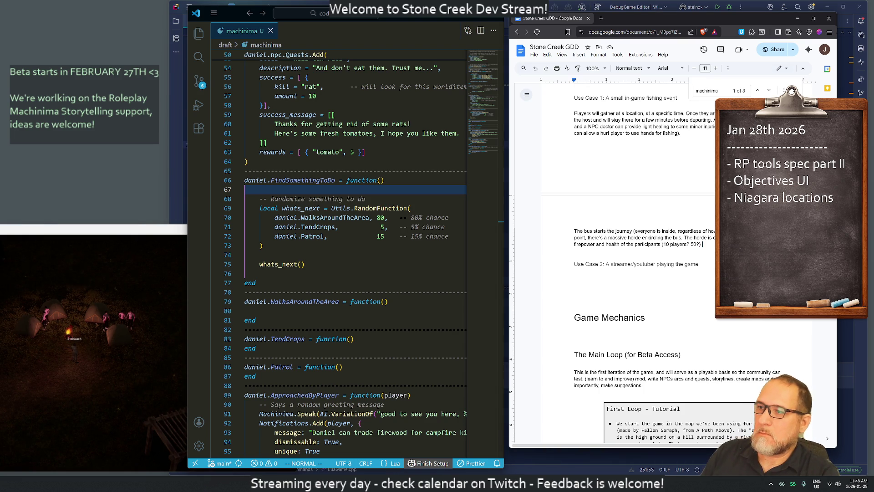
pyautogui.click(664, 244)
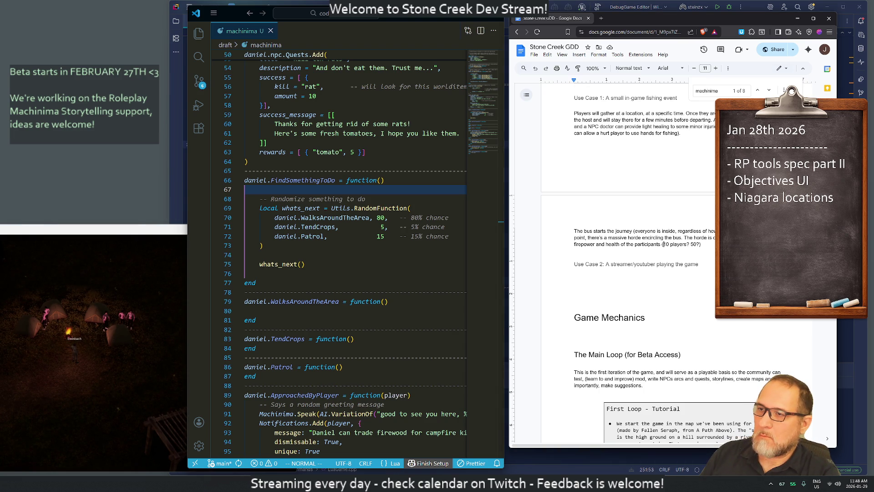
pyautogui.write('should s')
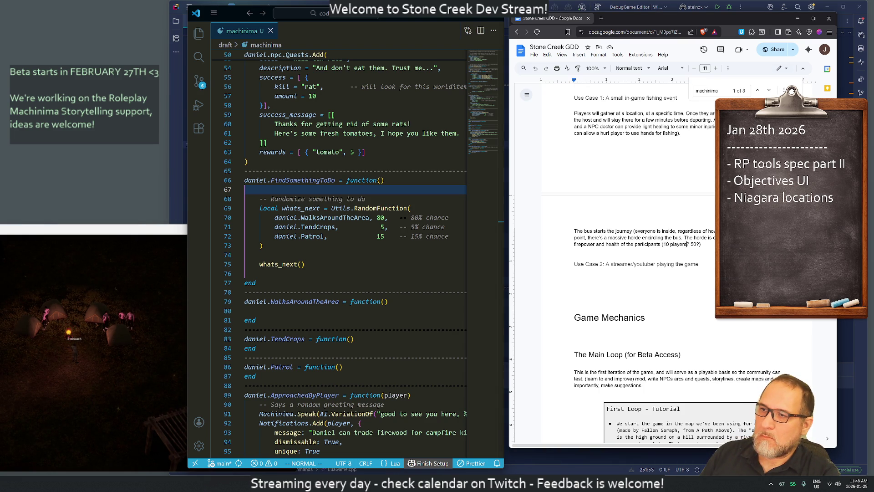
pyautogui.write('paw')
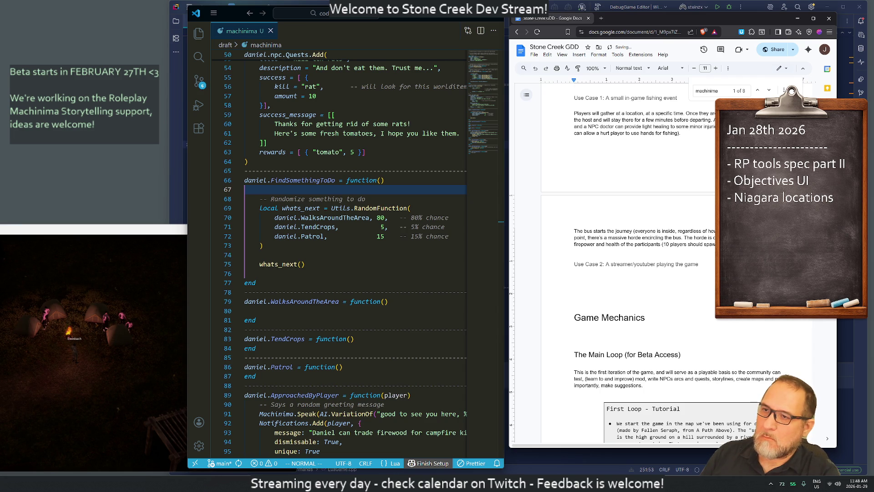
pyautogui.press('BackSpace')
pyautogui.press('BackSpace')
pyautogui.press('BackSpace')
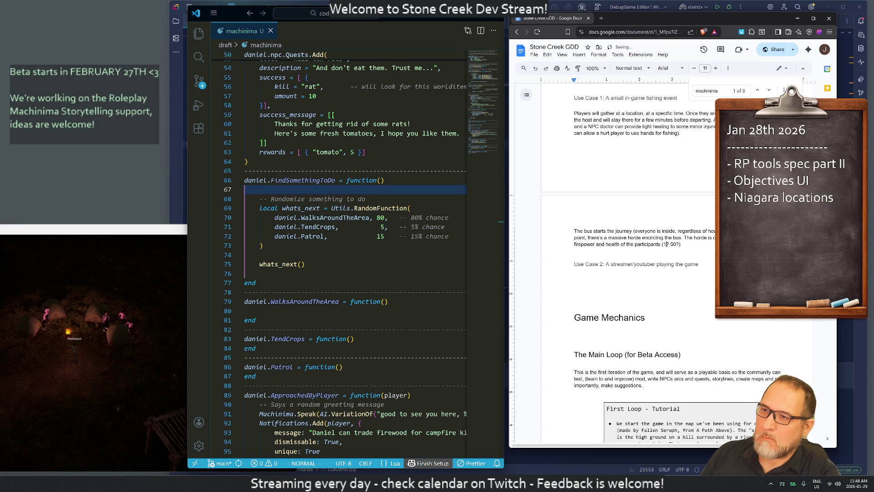
pyautogui.write('i.e. 5x ')
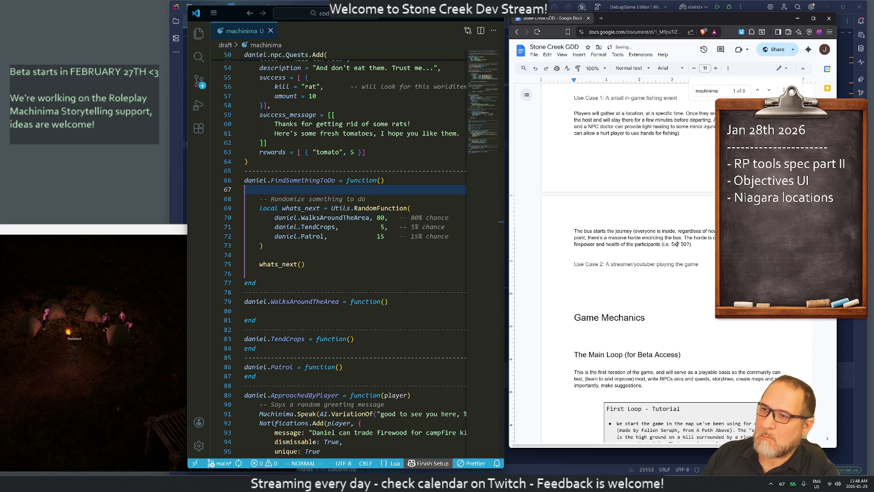
pyautogui.write('the amount of pl')
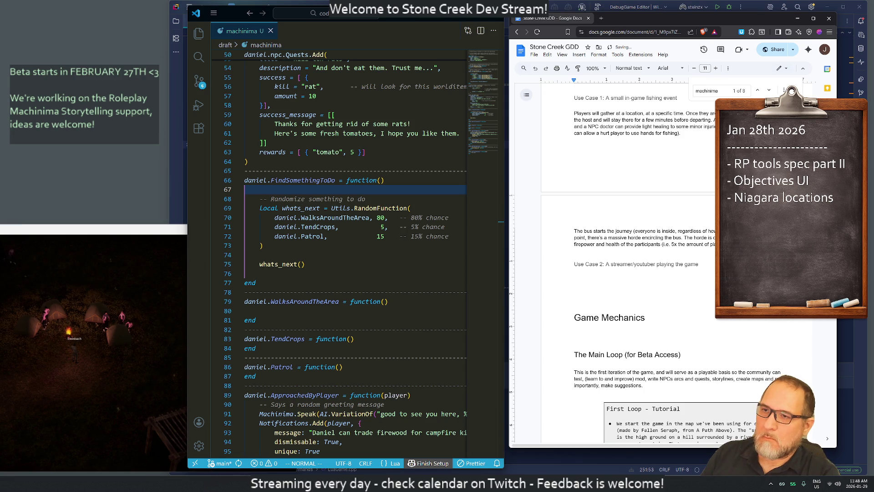
pyautogui.write('zombies)')
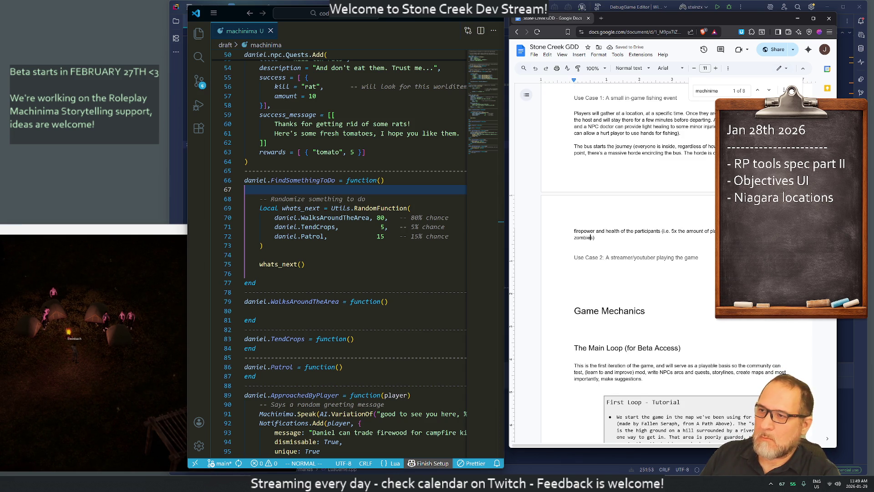
pyautogui.press('BackSpace')
pyautogui.write('with a')
pyautogui.press('BackSpace')
pyautogui.press('BackSpace')
pyautogui.press('BackSpace')
pyautogui.press('BackSpace')
pyautogui.press('BackSpace')
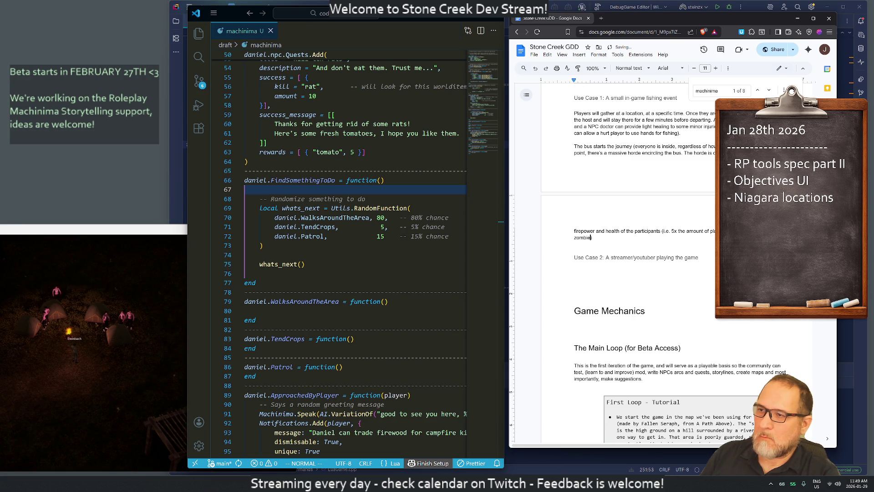
pyautogui.write(').')
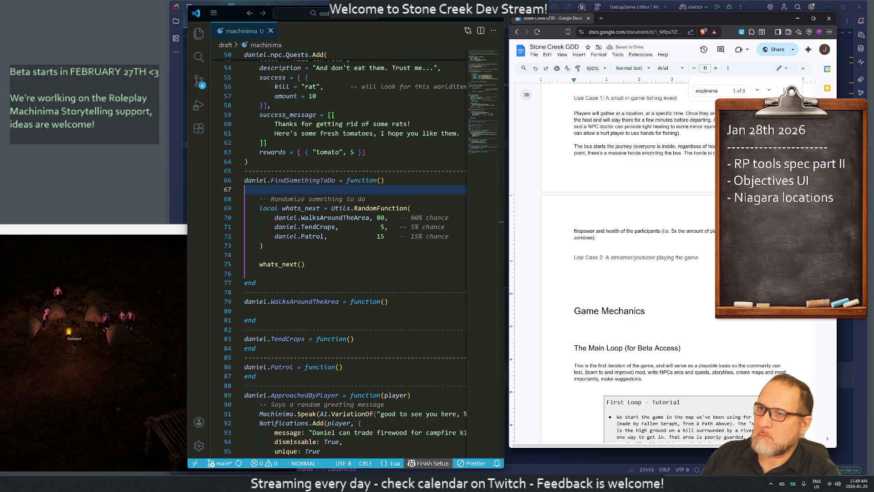
pyautogui.press('Escape')
pyautogui.scroll(3, 660, 262)
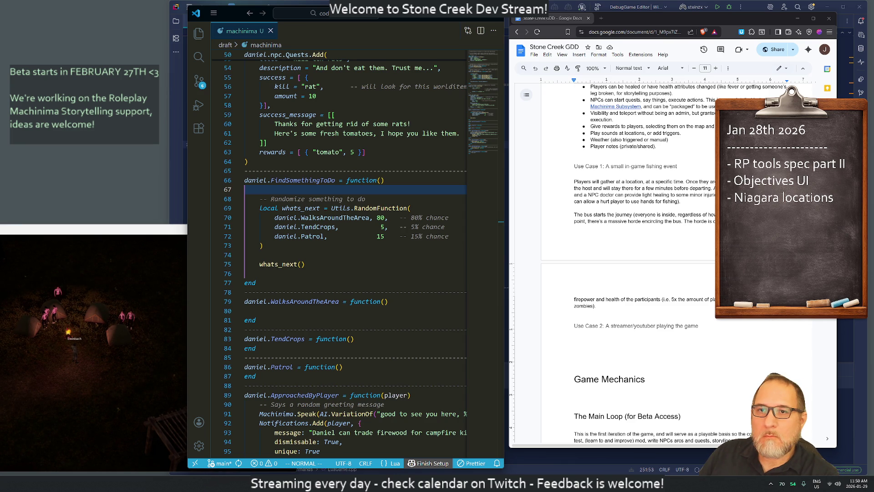
pyautogui.scroll(-1, 647, 262)
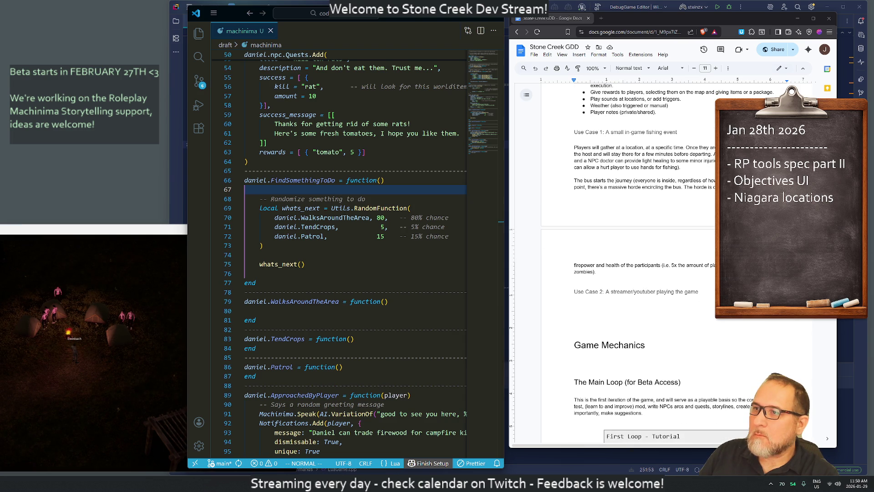
# Add a paragraph: players earn ammo after the horde, fish at a lake, and attract zombies.
pyautogui.click(644, 187)
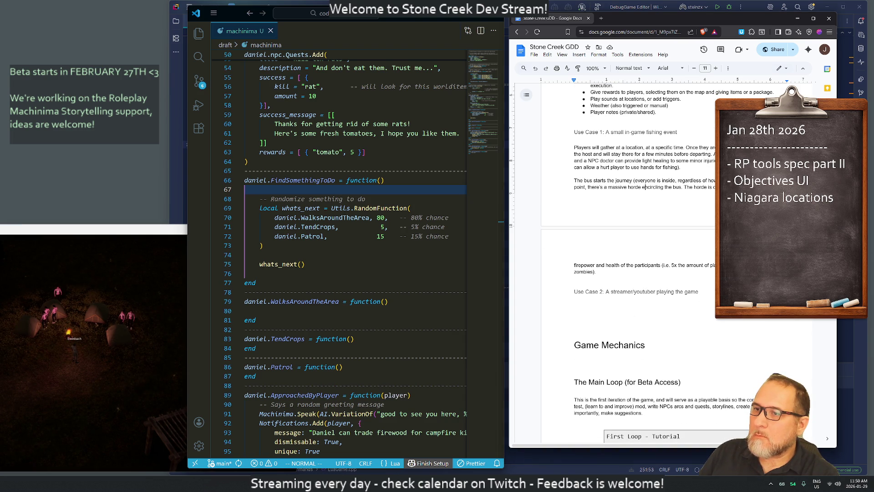
pyautogui.click(598, 272)
pyautogui.press('Return')
pyautogui.press('Return')
pyautogui.write('After clearing the horde, players are rewarded with some ammo')
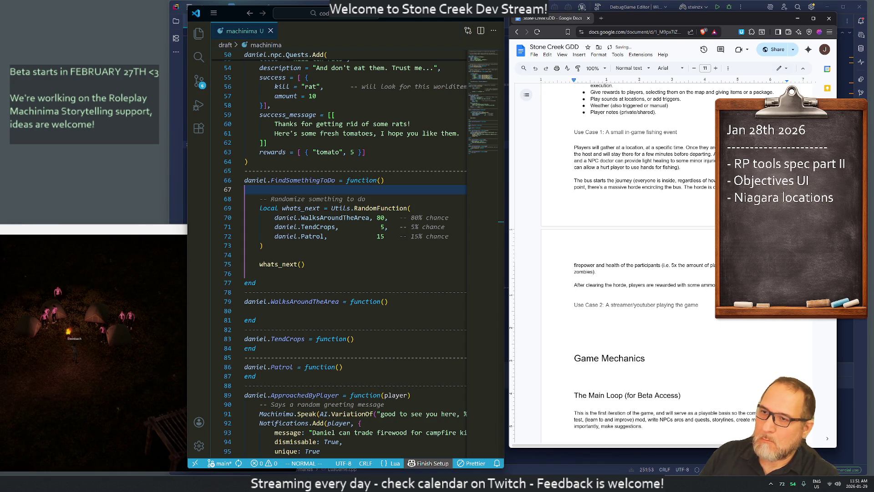
pyautogui.write('resumes t')
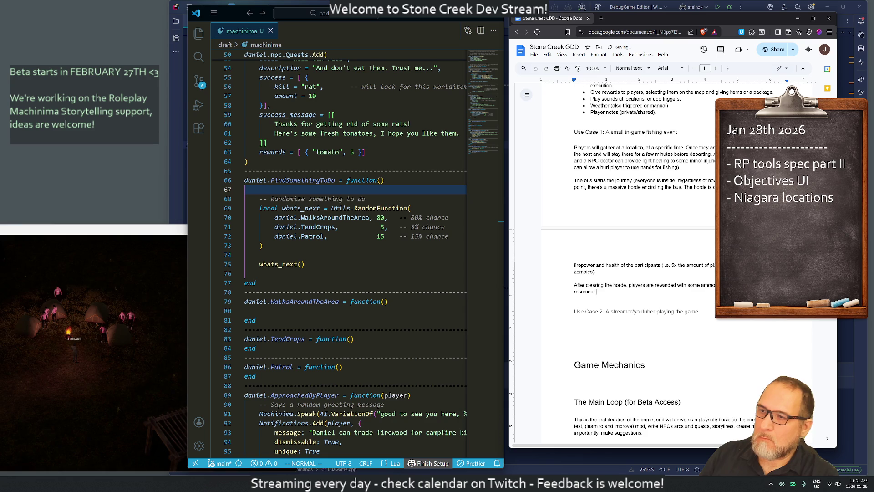
pyautogui.write('owards a lake.')
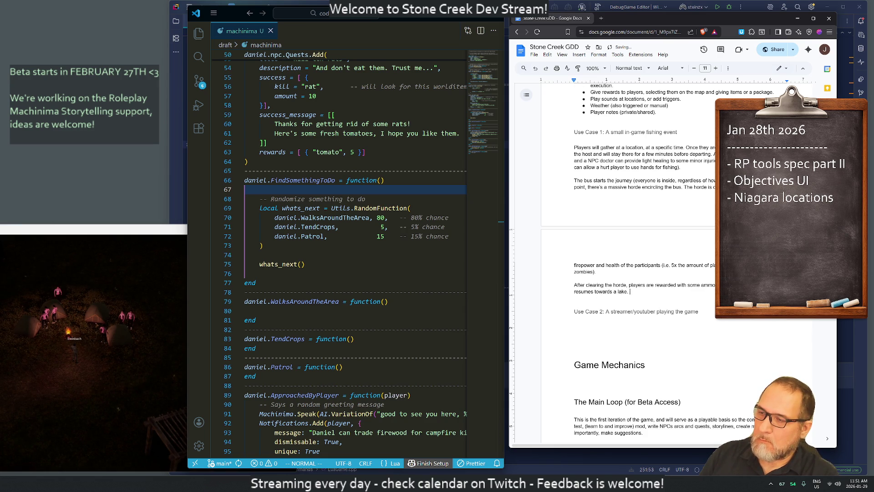
pyautogui.write(' In th')
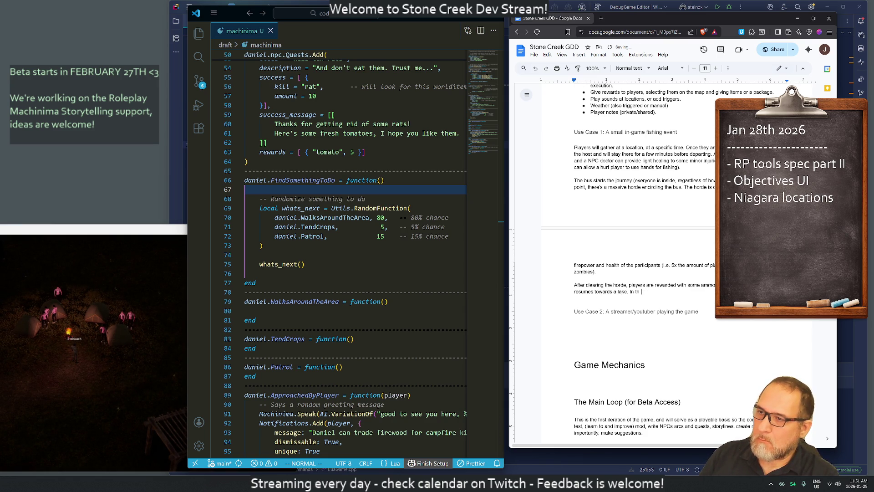
pyautogui.write('ee lake')
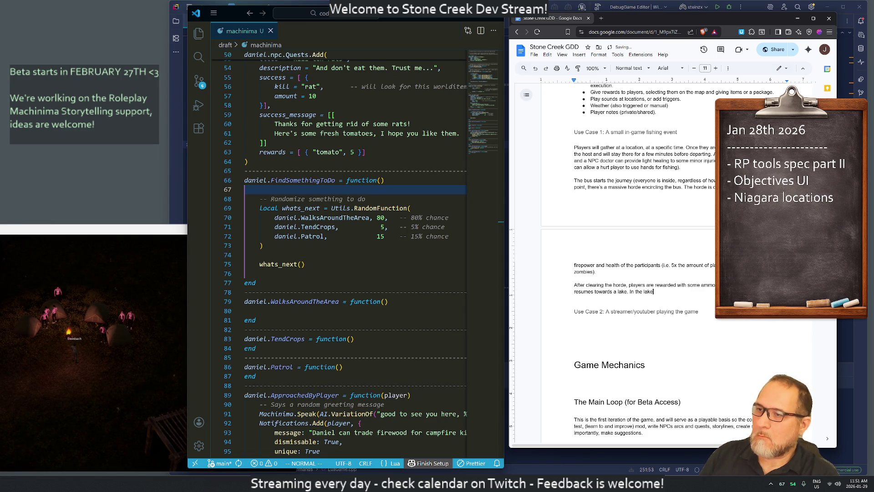
pyautogui.write('players ')
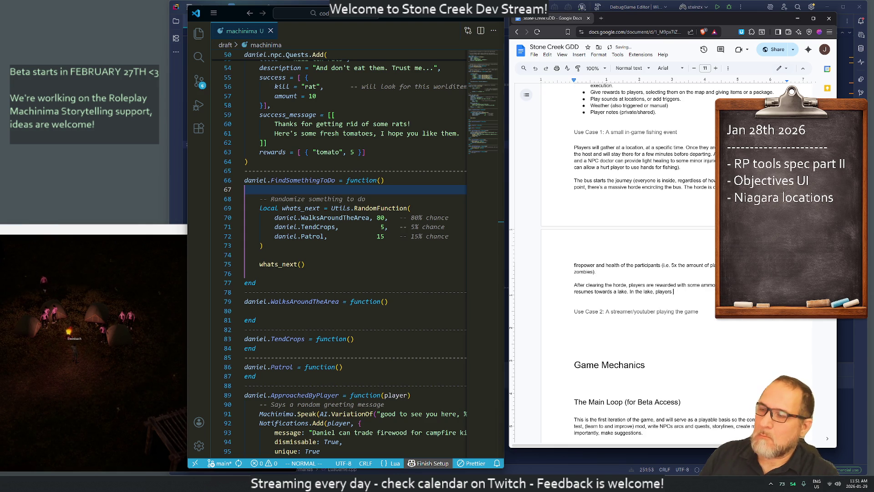
pyautogui.write('will start fi')
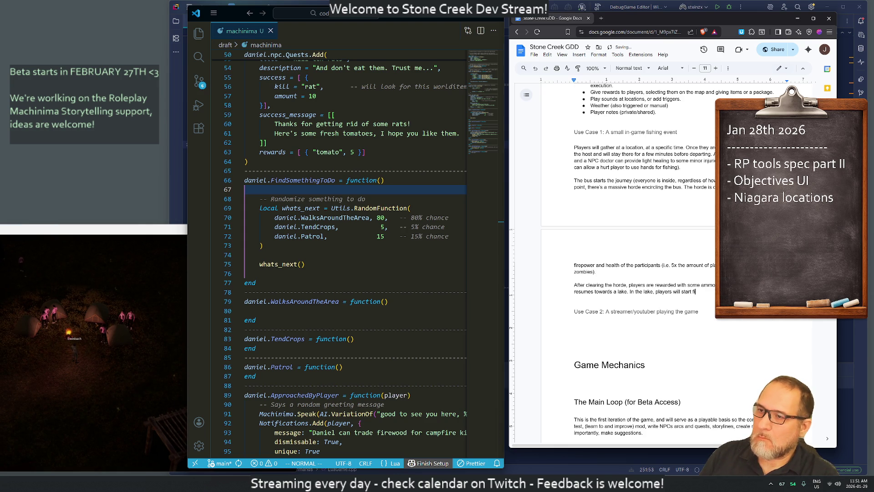
pyautogui.write('shing')
pyautogui.write(' for')
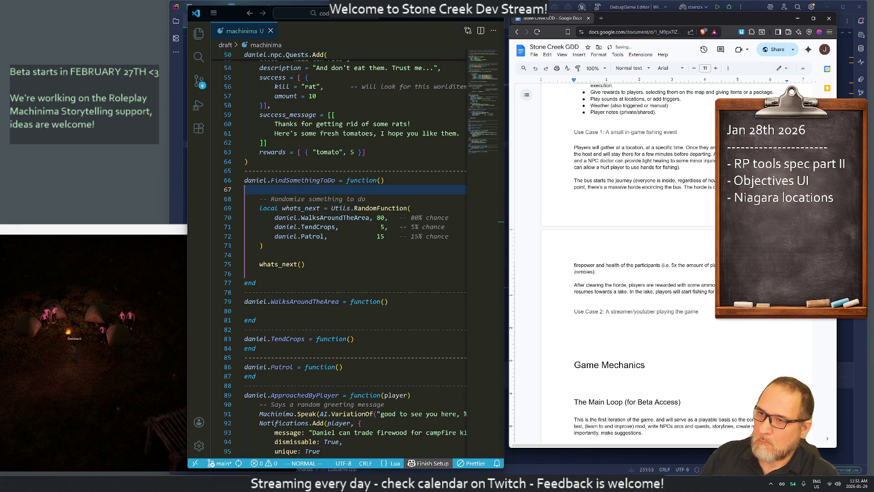
pyautogui.write('zombies will be attracted to the area')
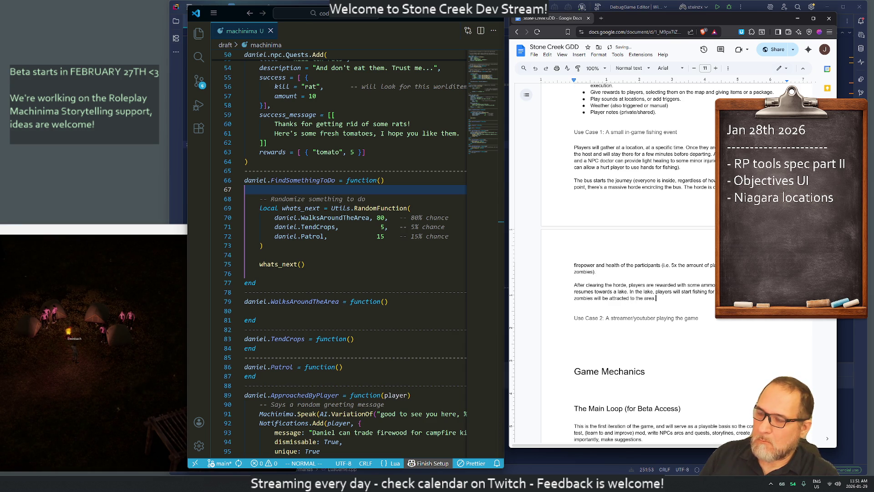
pyautogui.press('Return')
pyautogui.press('Return')
# Write the leaderboard paragraph: heaviest fish, no zero-sum competition, #1 setting the prize tier for everyone.
pyautogui.write('There will be a')
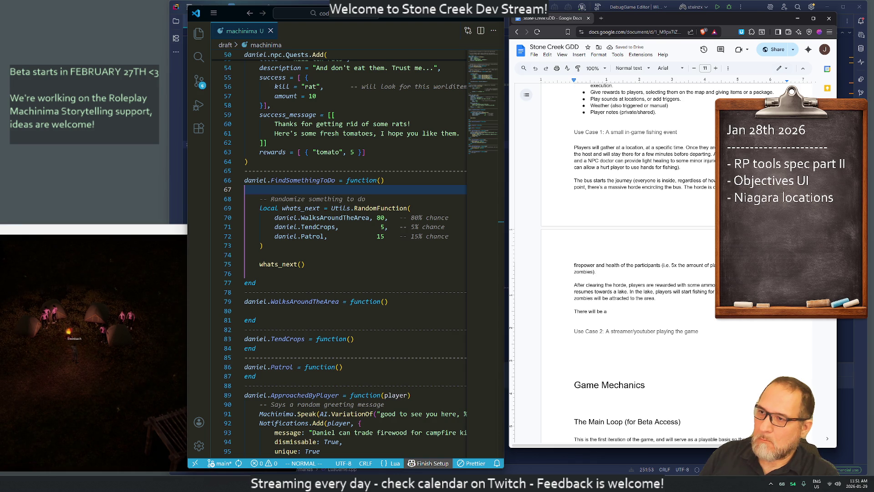
pyautogui.write(' leaderboard w')
pyautogui.write('ith the ')
pyautogui.write('heaviest ')
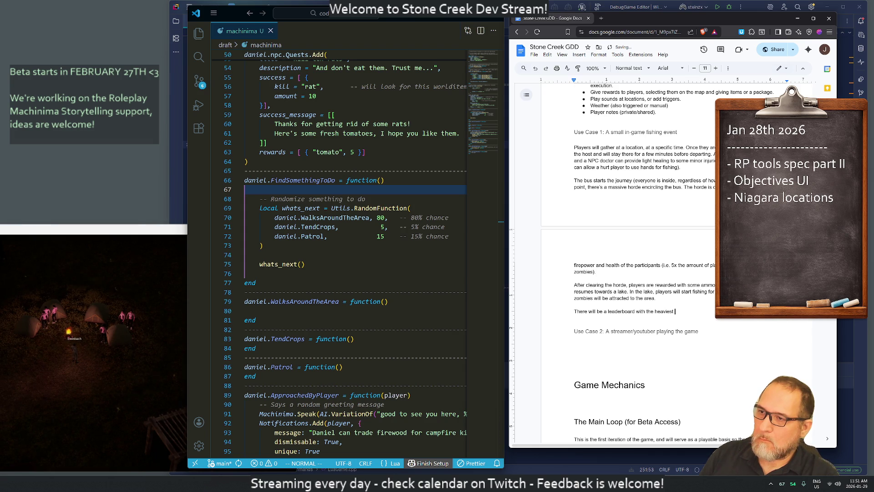
pyautogui.write('fish')
pyautogui.write(', and the')
pyautogui.write('amou')
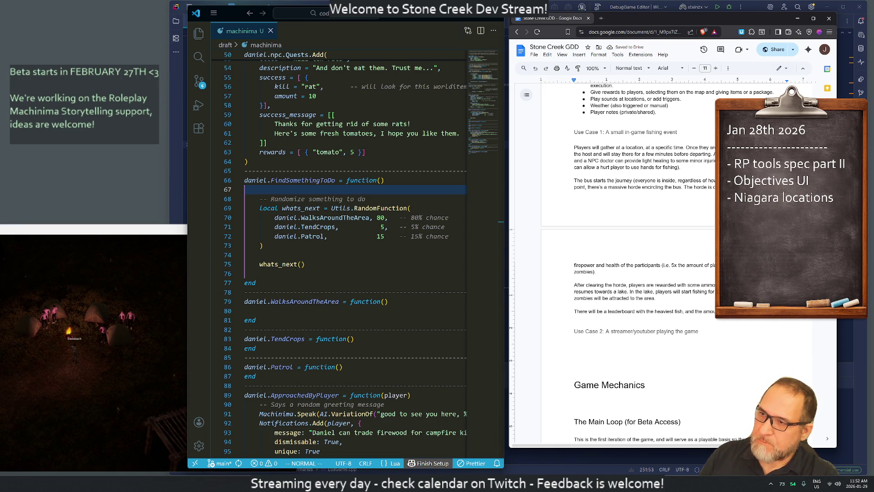
pyautogui.write('nt')
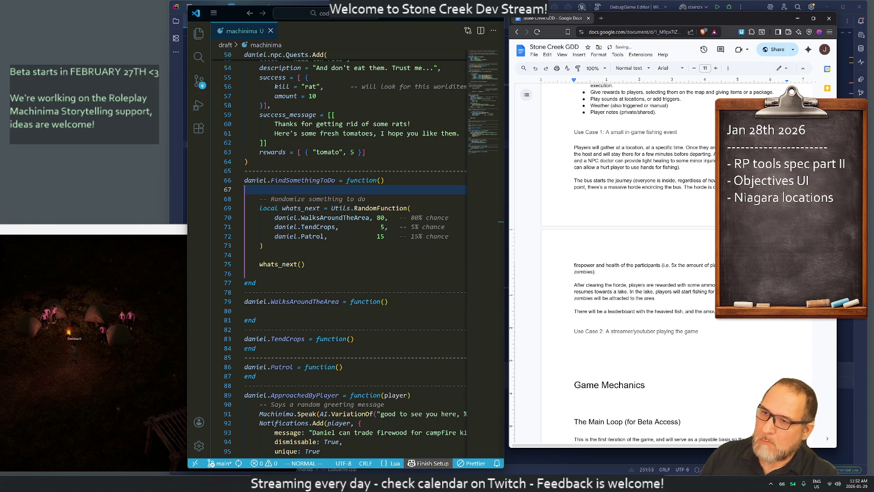
pyautogui.press('Return')
pyautogui.write('there is no ')
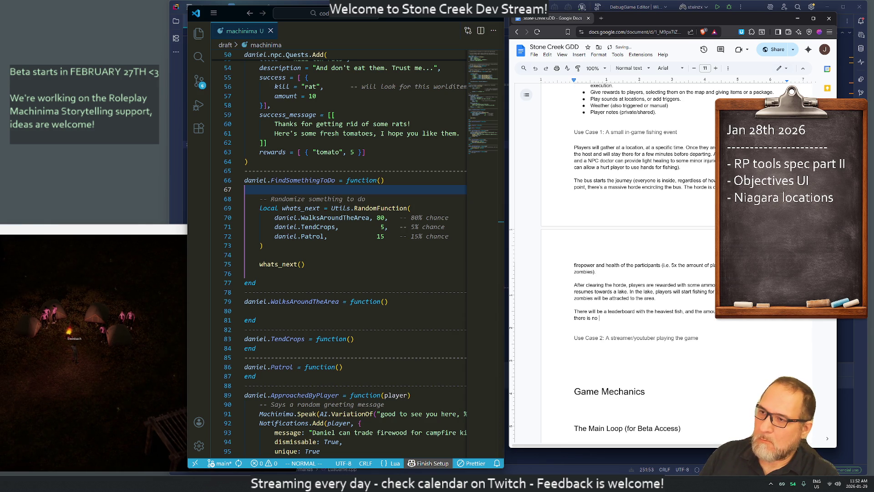
pyautogui.write('zero-sum competitio')
pyautogui.write('n, ')
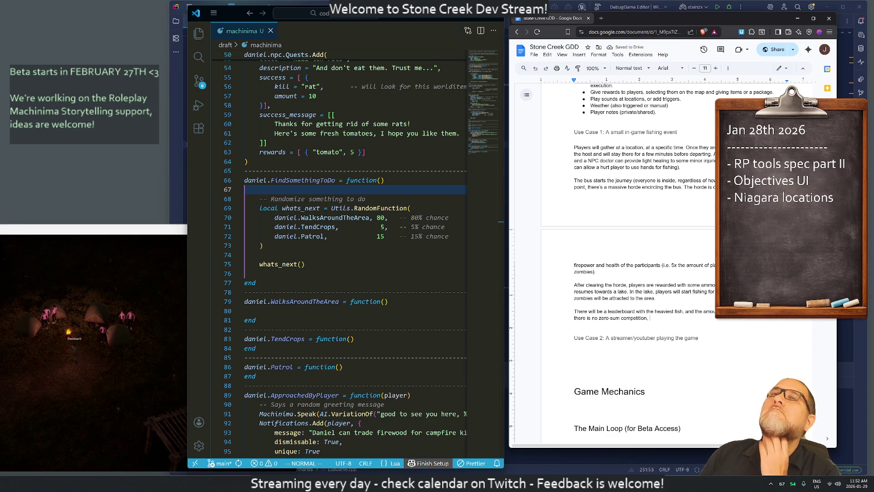
pyautogui.write('playe')
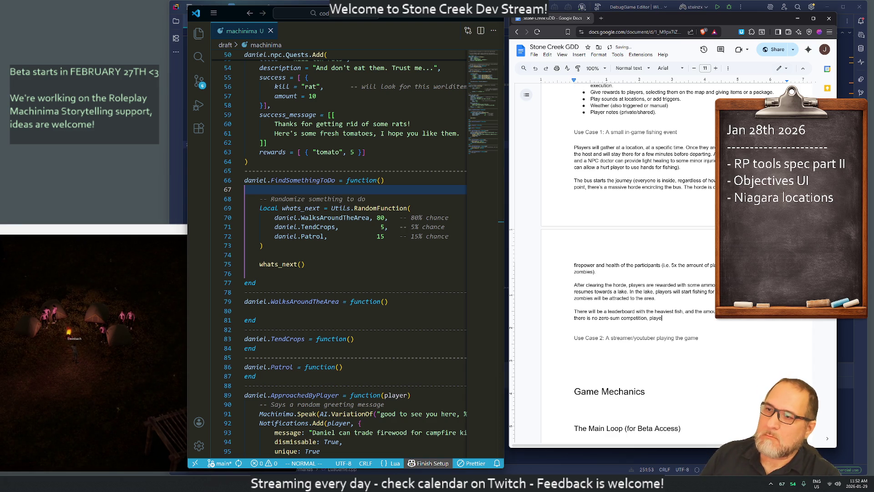
pyautogui.write('rs should be happy when')
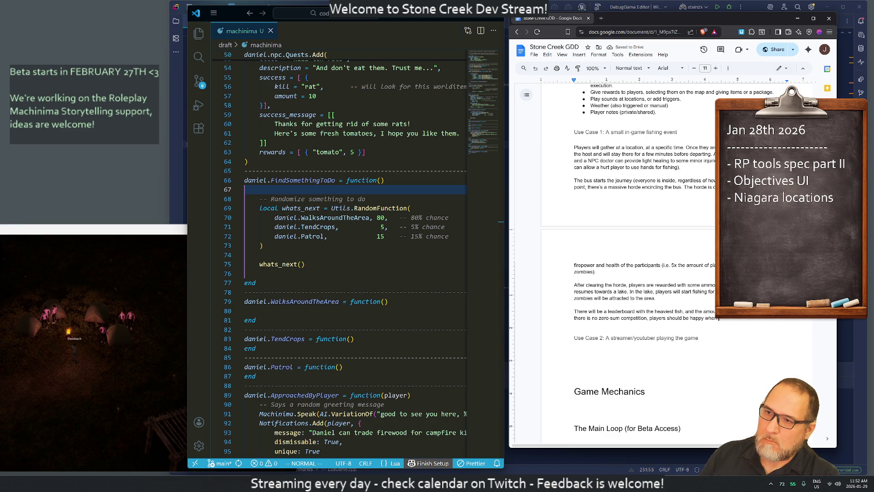
pyautogui.write('the leaderboard goes up')
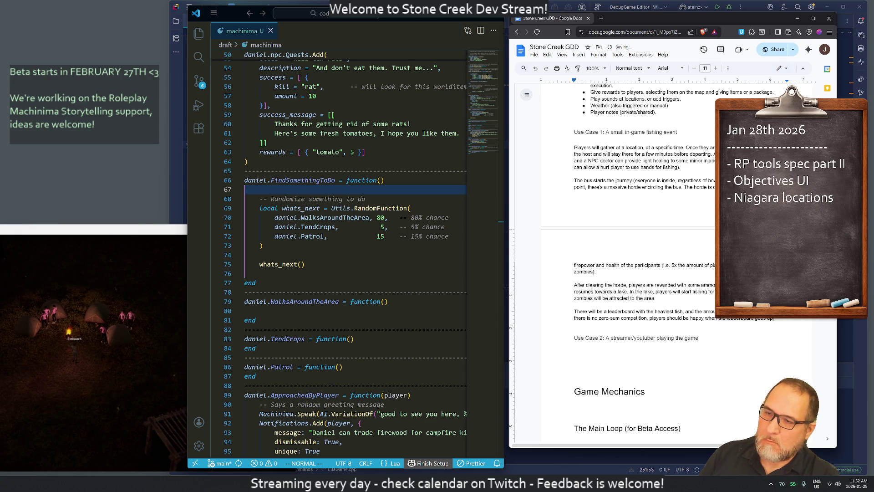
pyautogui.write(' since the')
pyautogui.write(' #1 ')
pyautogui.write('will determ')
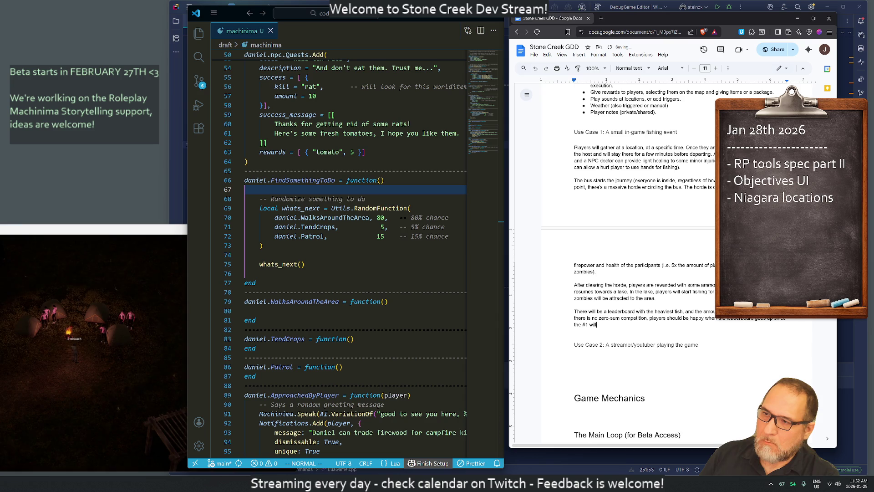
pyautogui.write('the ')
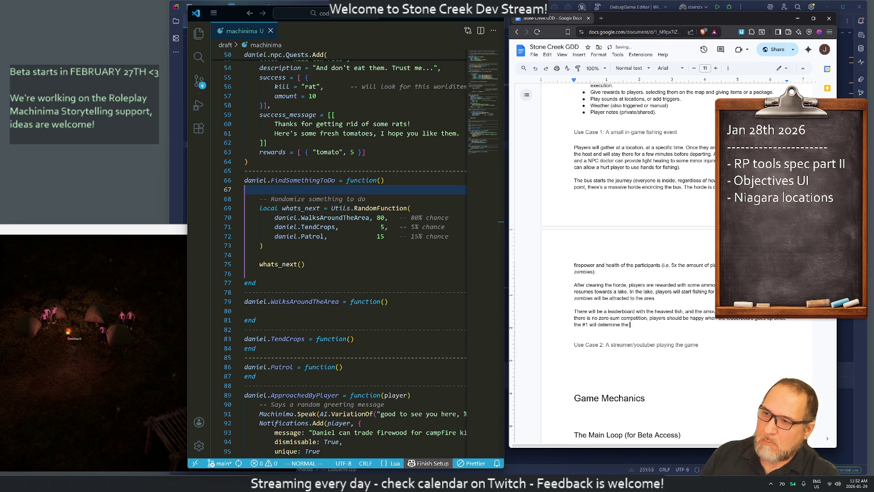
pyautogui.write('tier of prizes, ')
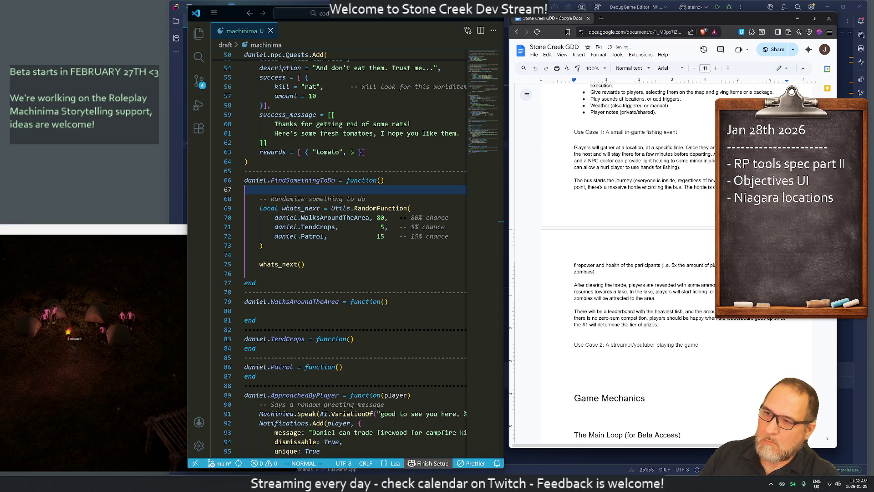
pyautogui.write('benefi')
pyautogui.write('ting everyone.')
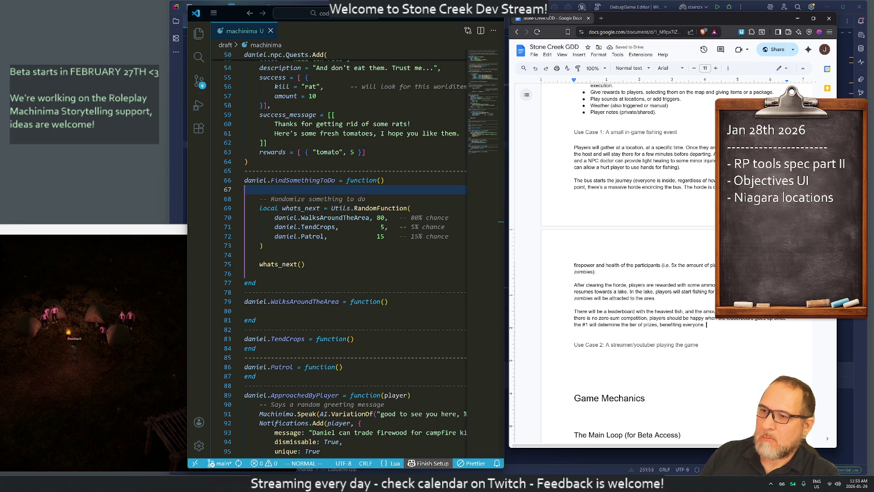
pyautogui.write(' Players are com')
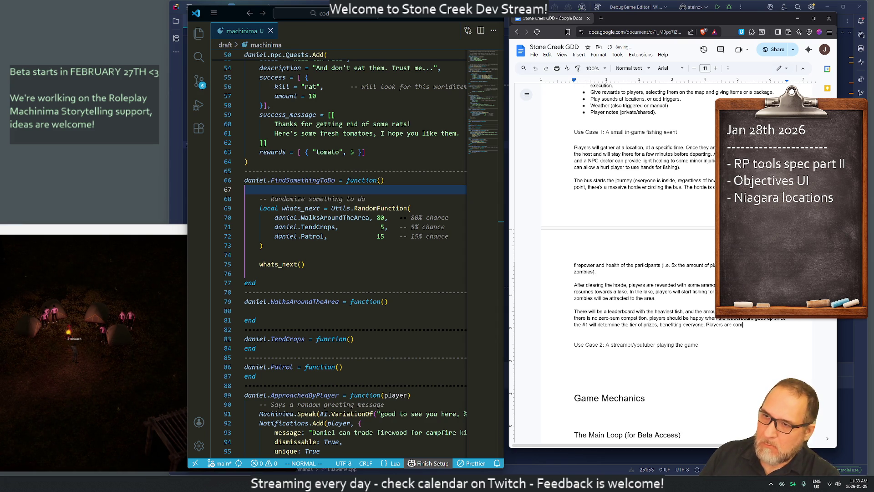
pyautogui.write('peting only ag')
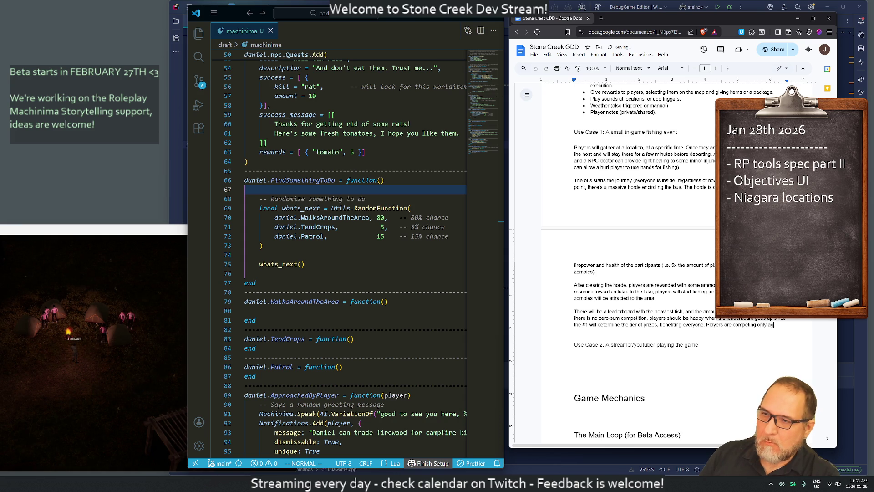
pyautogui.write('ainst themse')
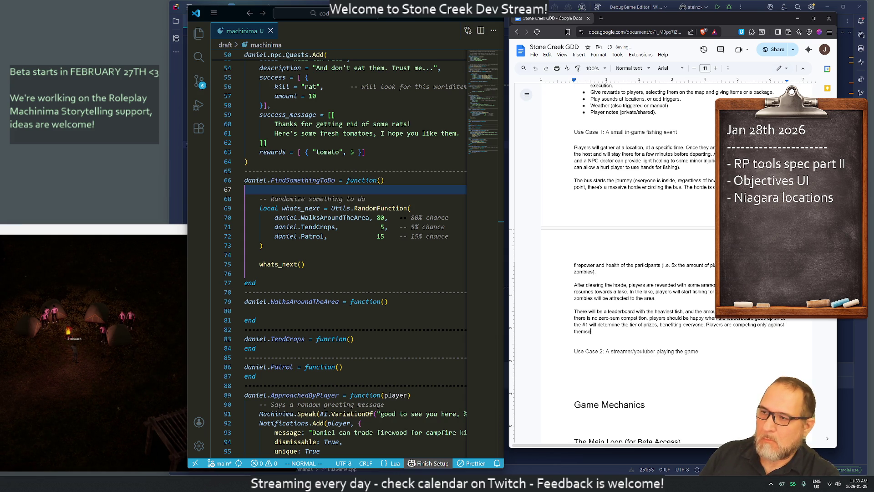
pyautogui.write('lves.')
pyautogui.press('Return')
pyautogui.press('Return')
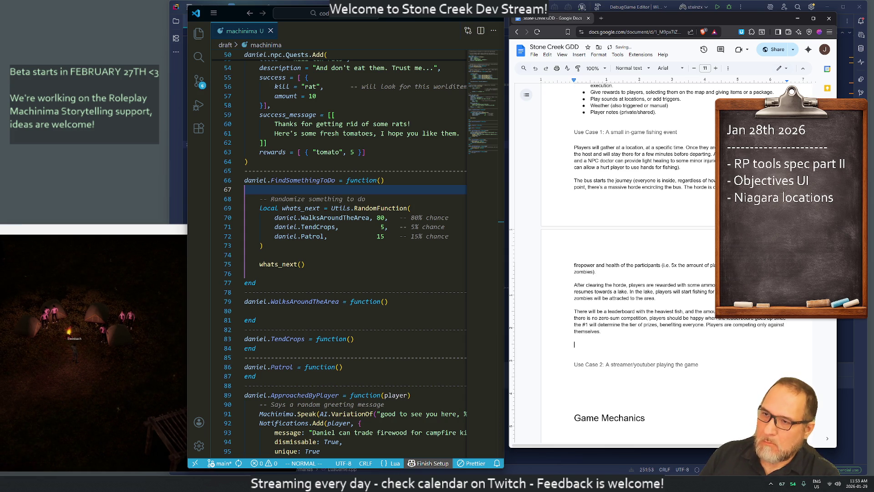
# Change the ending to 'mostly' and add a blank line before Use Case 2.
pyautogui.press('BackSpace')
pyautogui.press('BackSpace')
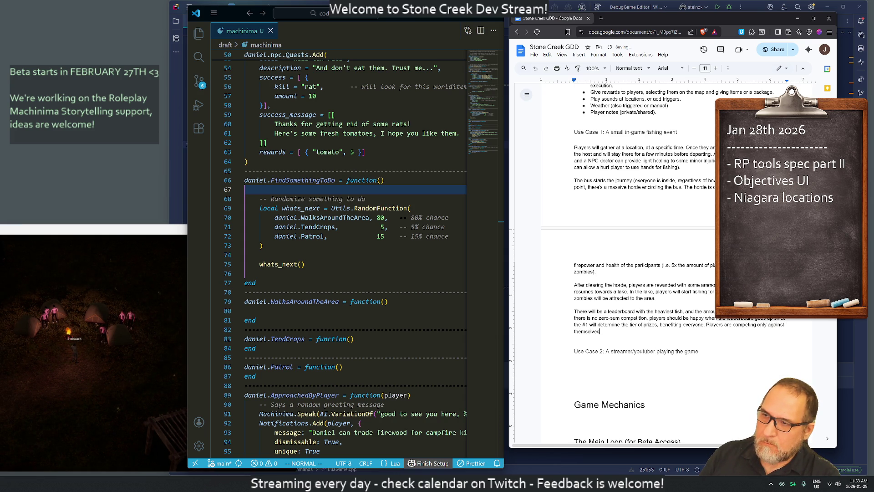
pyautogui.press('BackSpace')
pyautogui.press('BackSpace')
pyautogui.press('BackSpace')
pyautogui.press('BackSpace')
pyautogui.write('mostly')
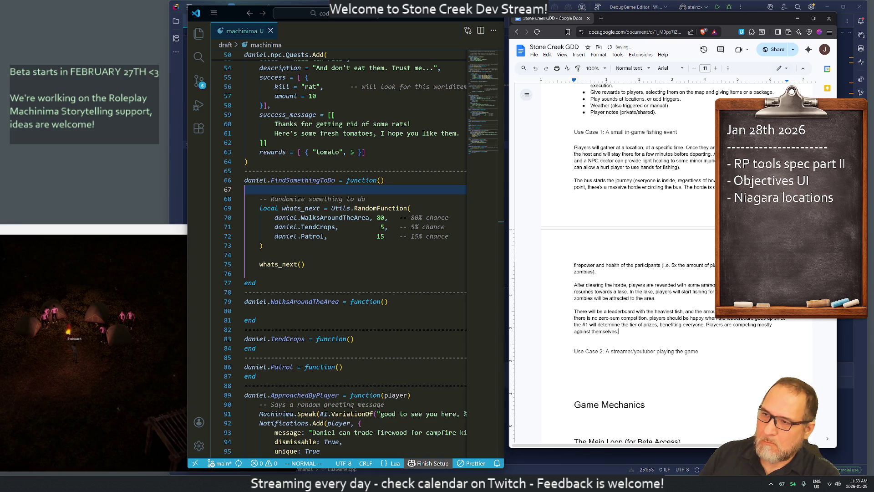
pyautogui.press('Return')
pyautogui.press('Return')
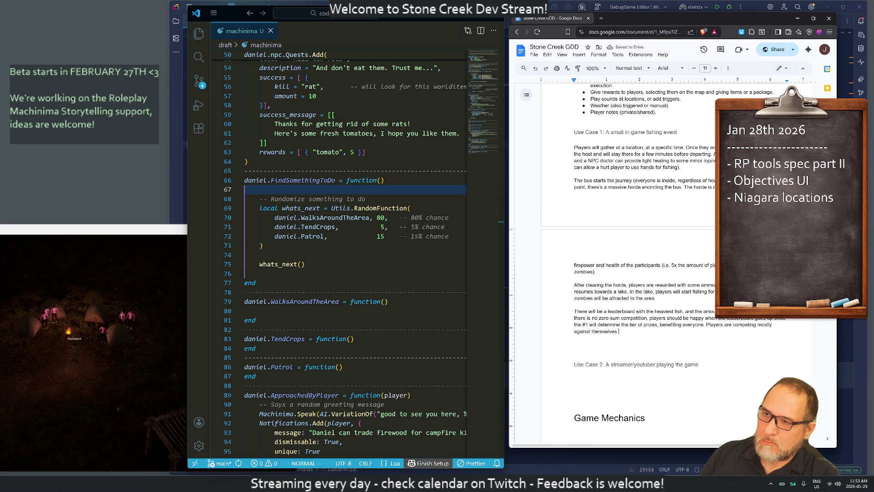
# Add that the goal is the #1 fisherman passing a host-defined threshold formula.
pyautogui.write(' I')
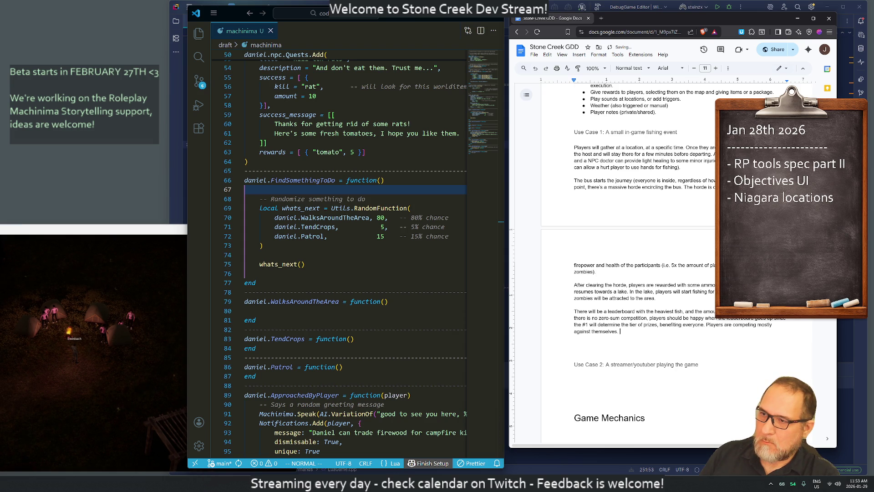
pyautogui.write('The goal is ')
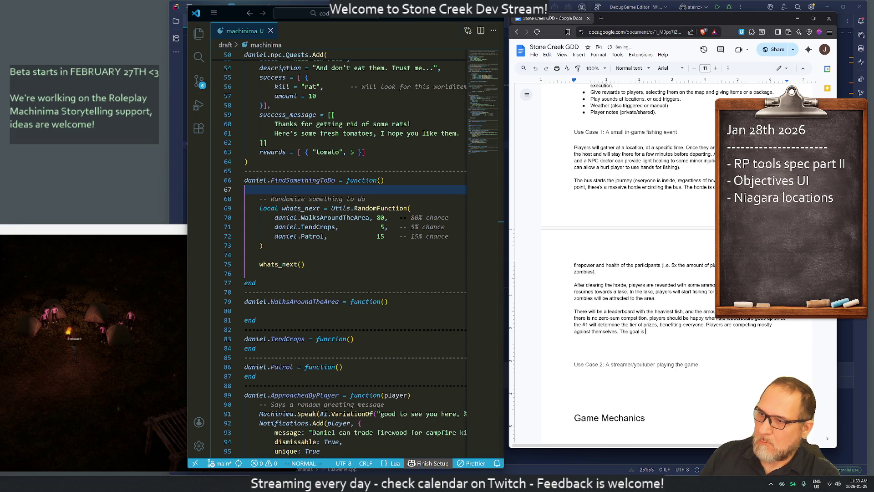
pyautogui.write('the ')
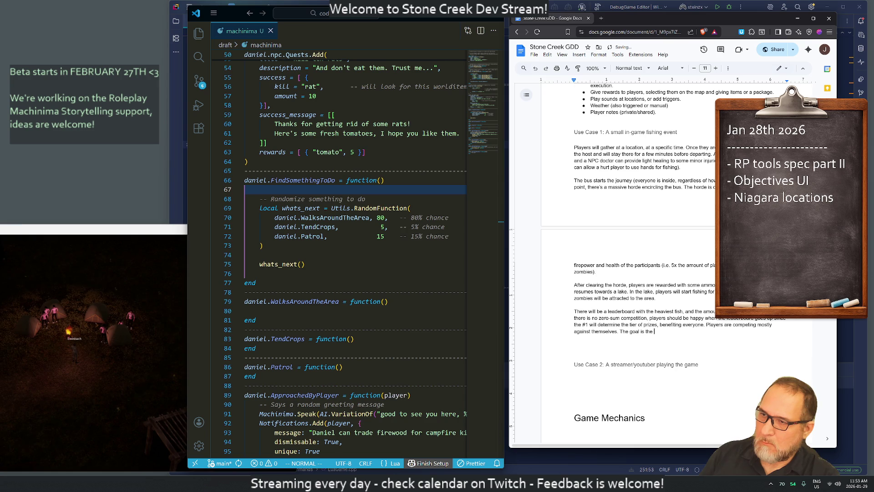
pyautogui.write('#1 fish')
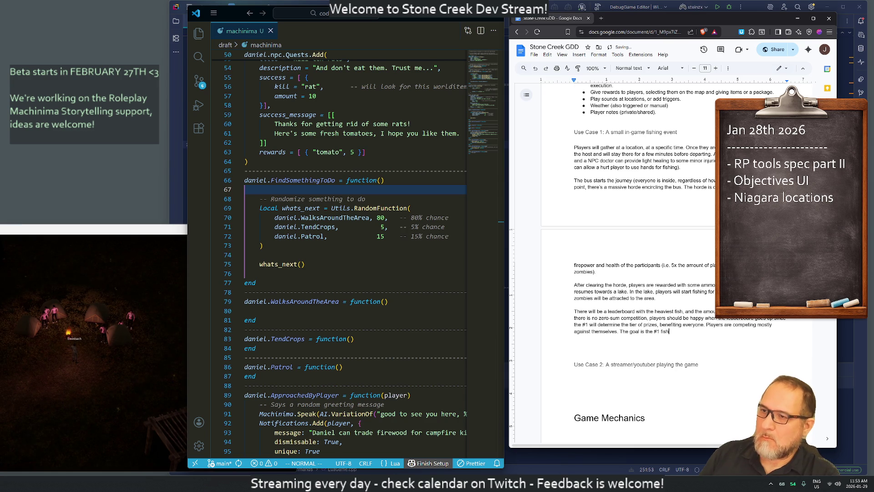
pyautogui.write('erman ')
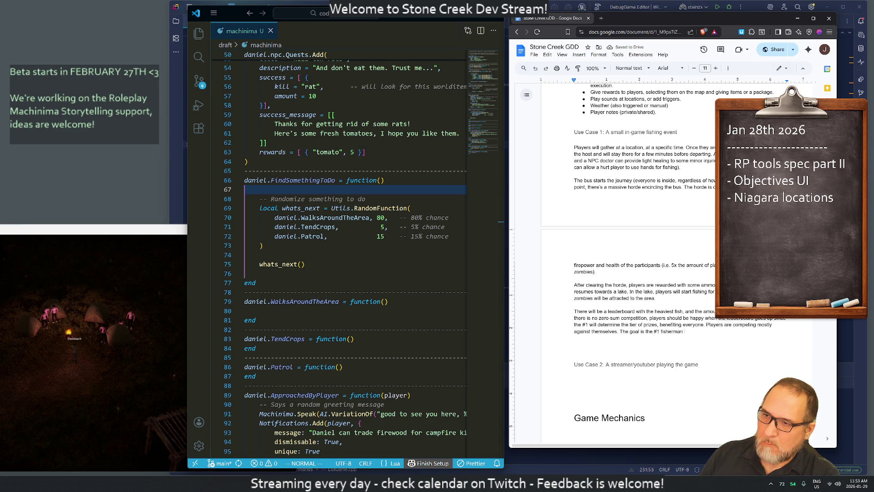
pyautogui.write('passing a ')
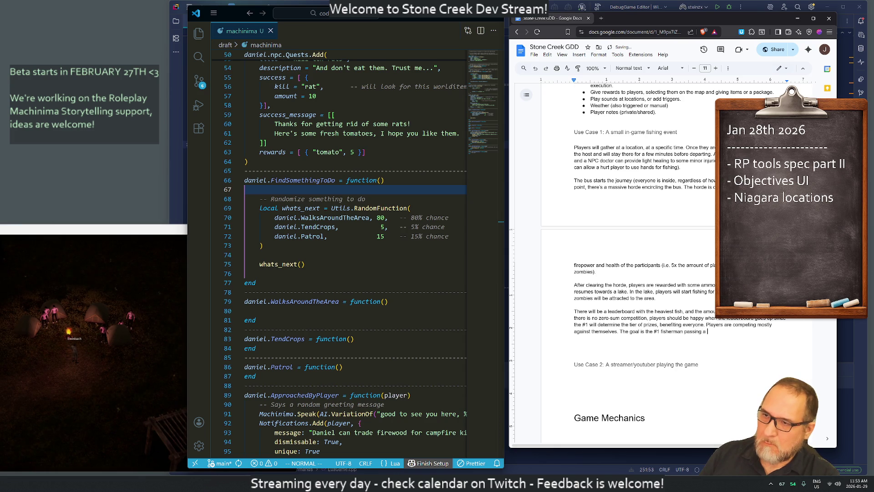
pyautogui.write('specific thr')
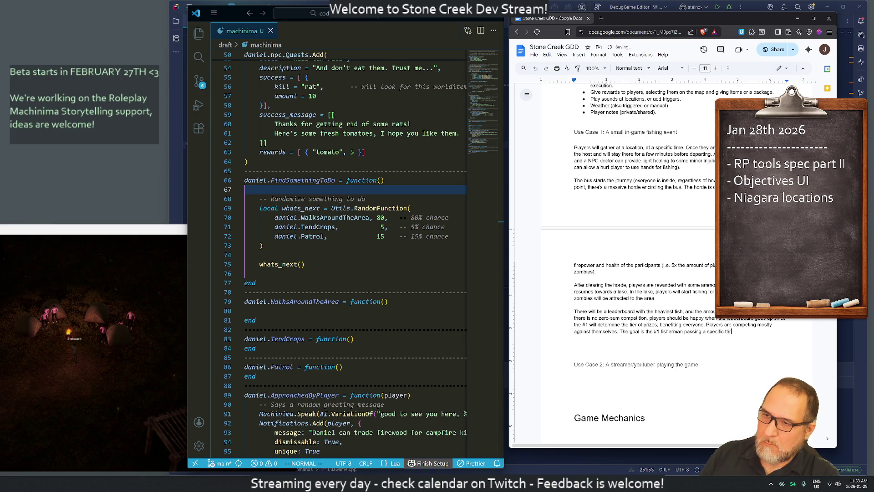
pyautogui.write('hold.')
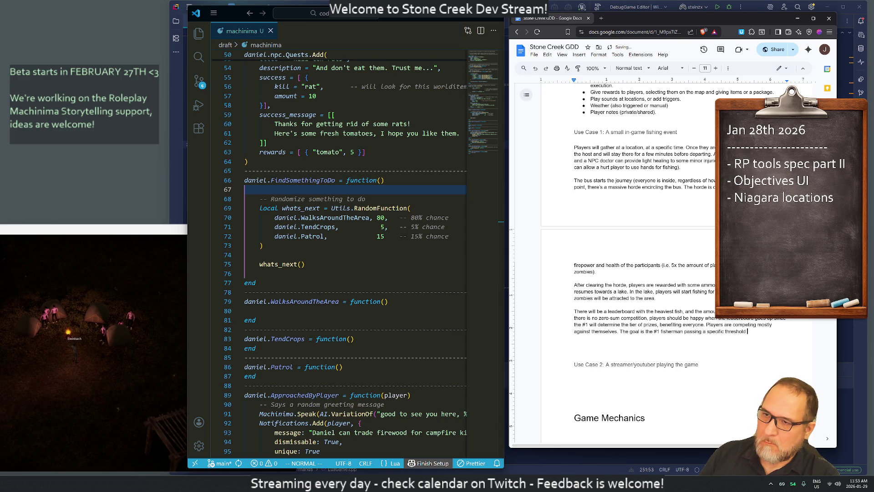
pyautogui.write('which')
pyautogui.write('calculated ')
pyautogui.write('by a simple')
pyautogui.write(' formula')
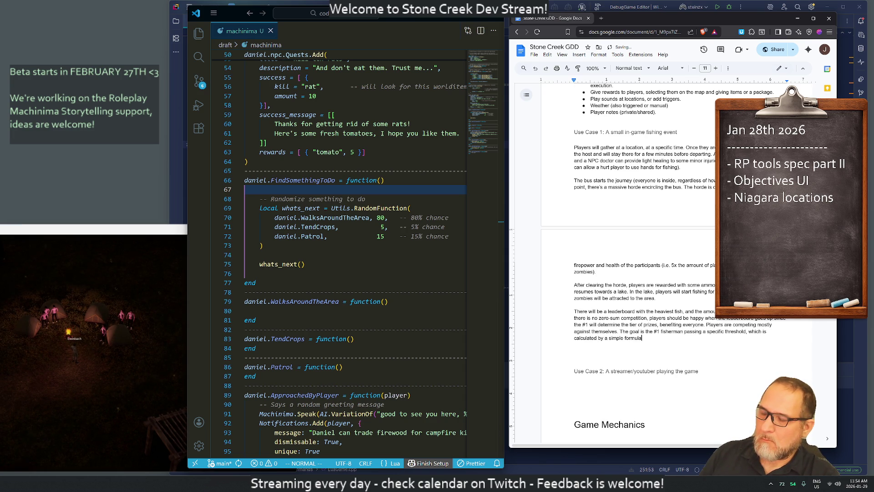
pyautogui.press('BackSpace')
pyautogui.press('BackSpace')
pyautogui.press('BackSpace')
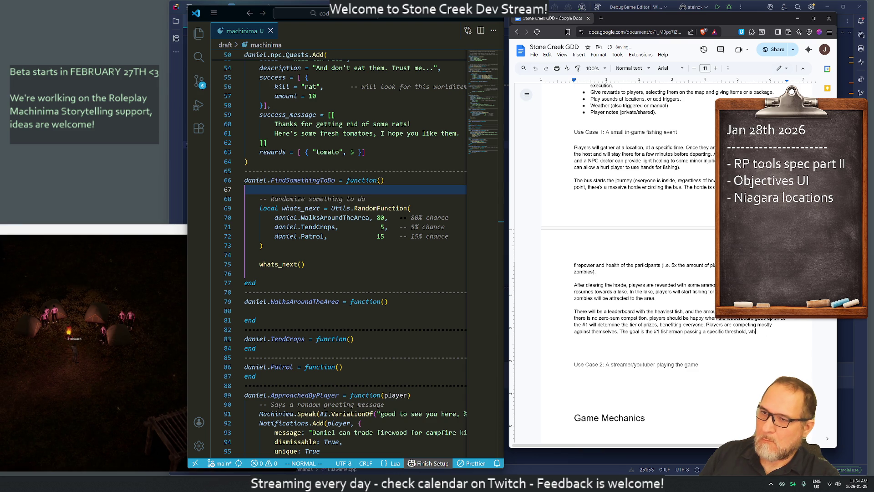
pyautogui.write('ich is')
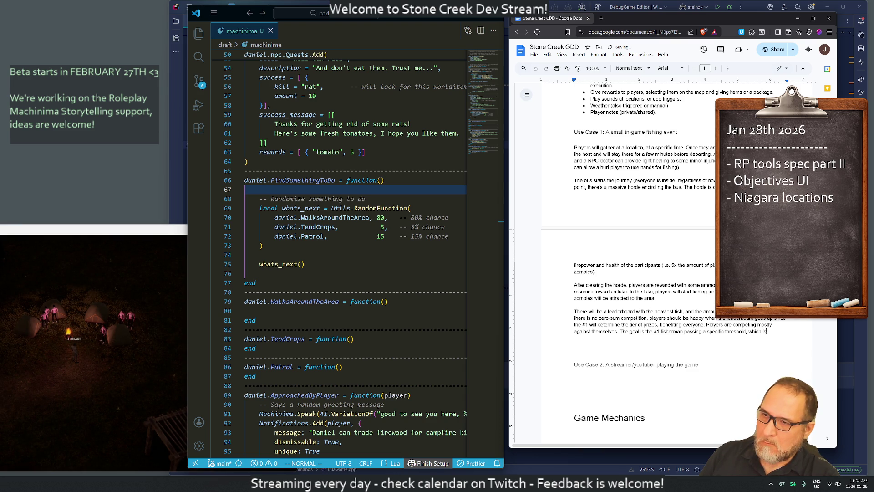
pyautogui.write(' calculated by')
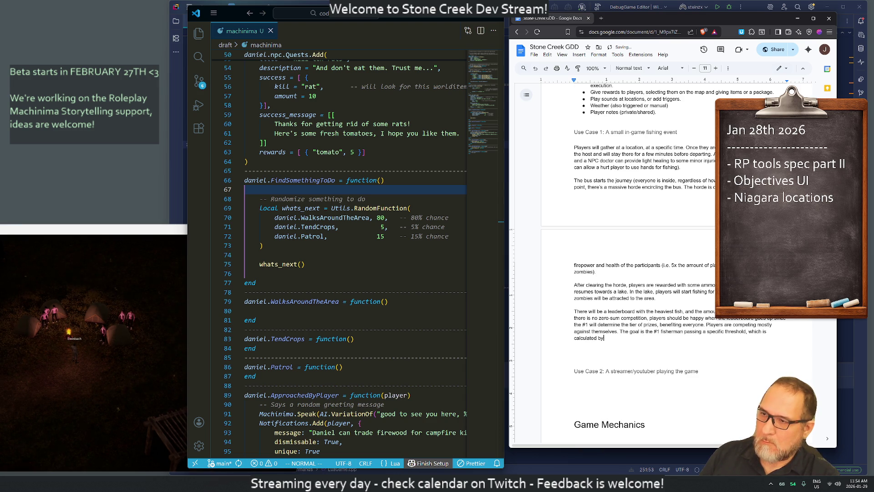
pyautogui.write(' a formula (')
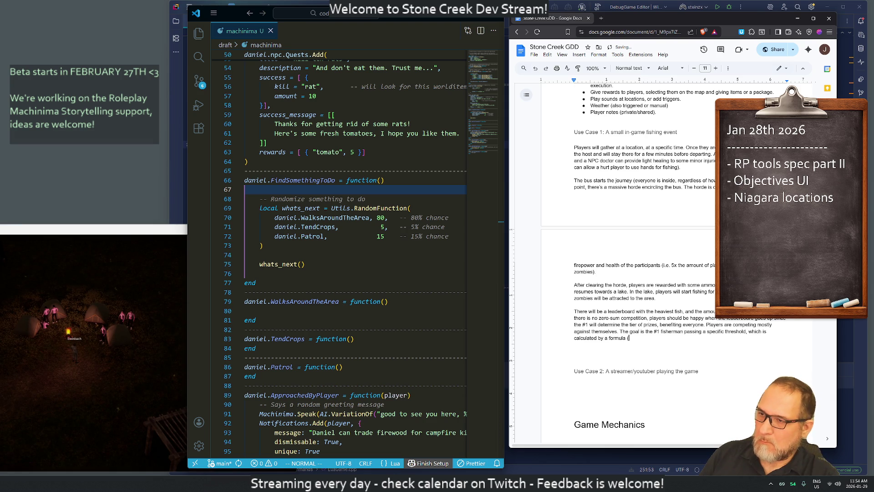
pyautogui.write('1')
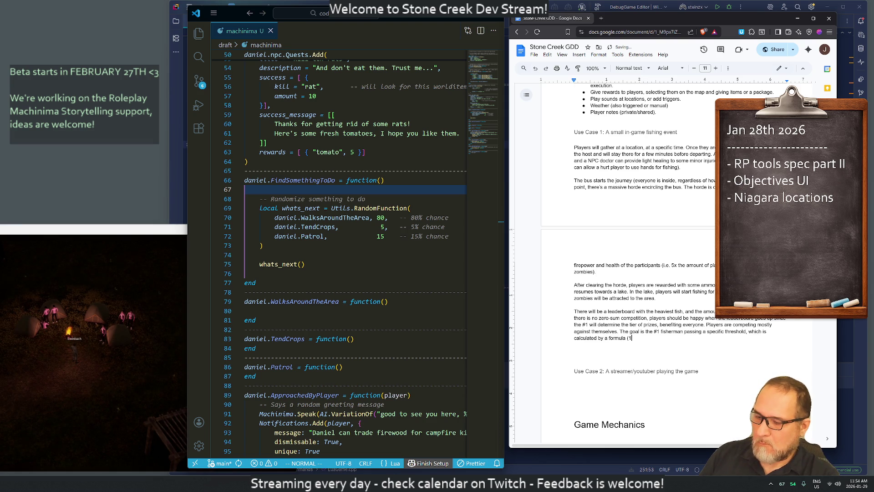
pyautogui.write('% divided')
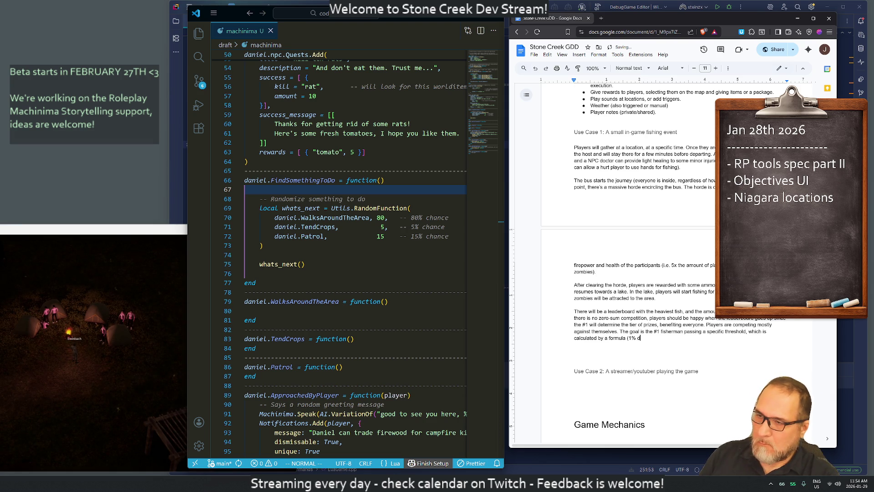
pyautogui.press('BackSpace')
pyautogui.press('BackSpace')
pyautogui.press('BackSpace')
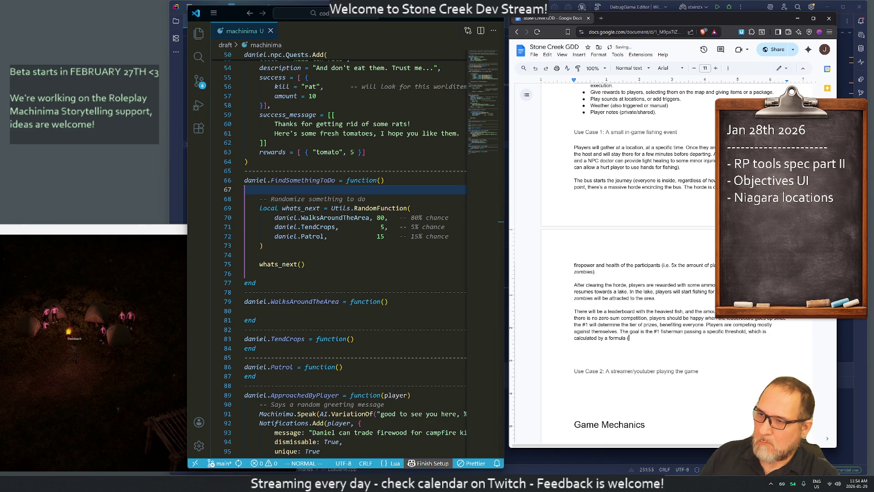
pyautogui.write('defined by the host (')
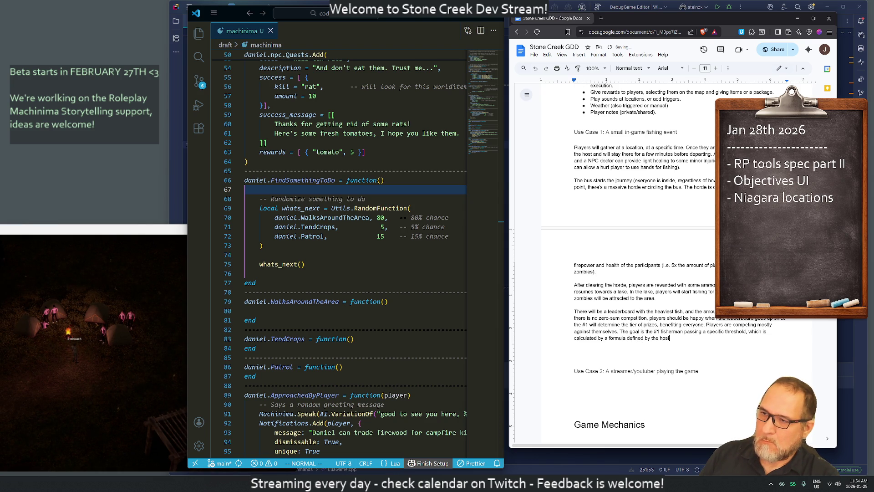
pyautogui.write('in this ')
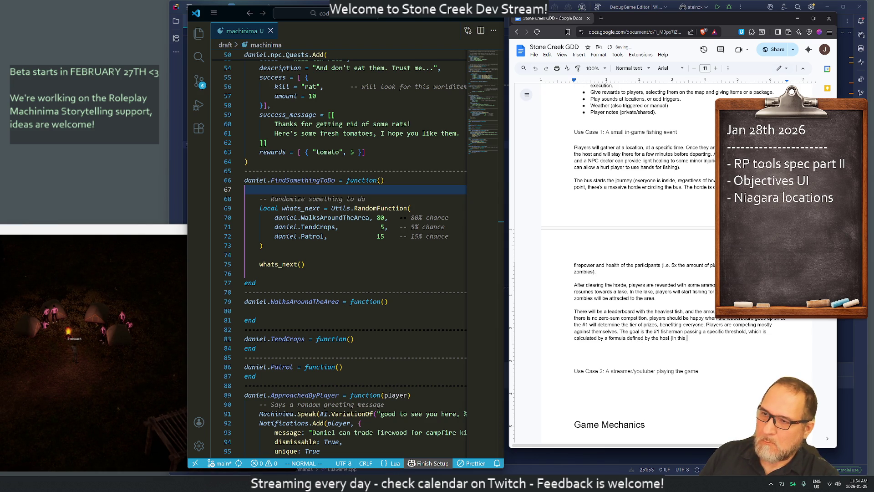
pyautogui.write('case, could be "2% ')
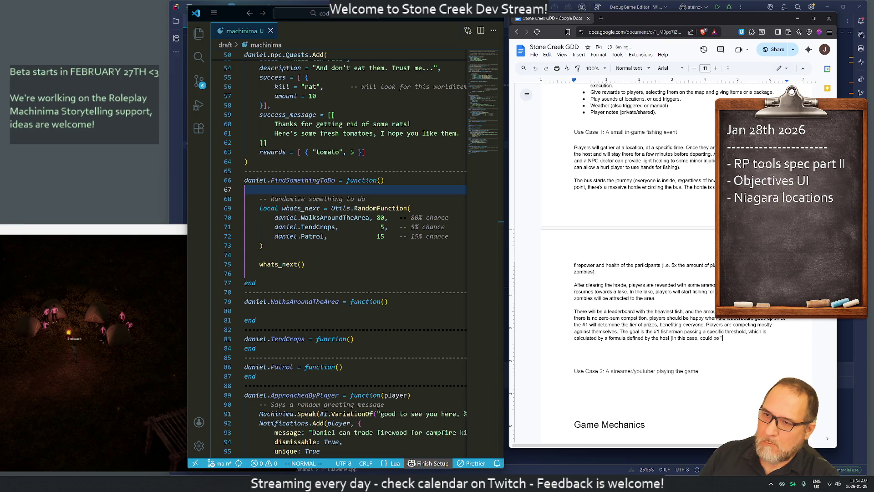
pyautogui.write('divided ')
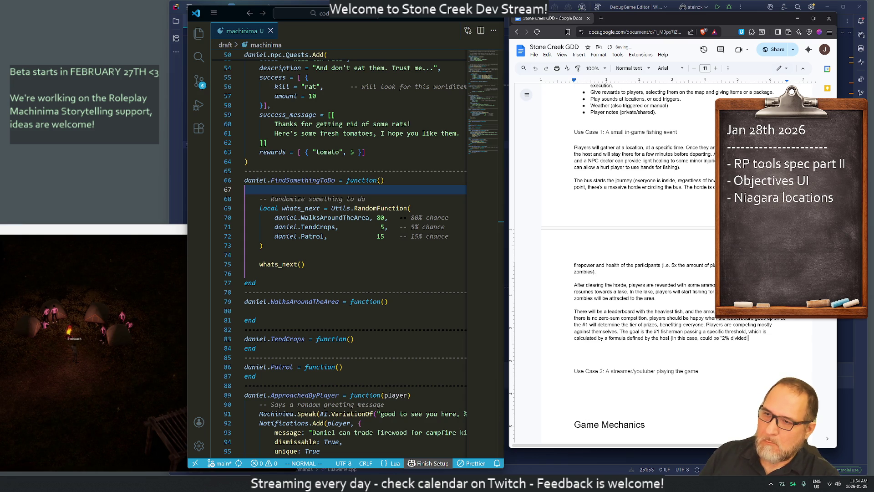
pyautogui.write('by the amou')
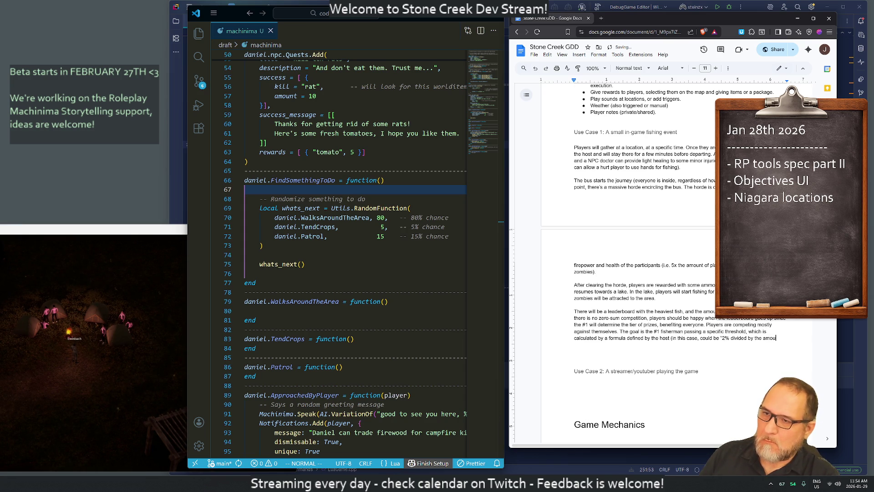
pyautogui.write('nt of players')
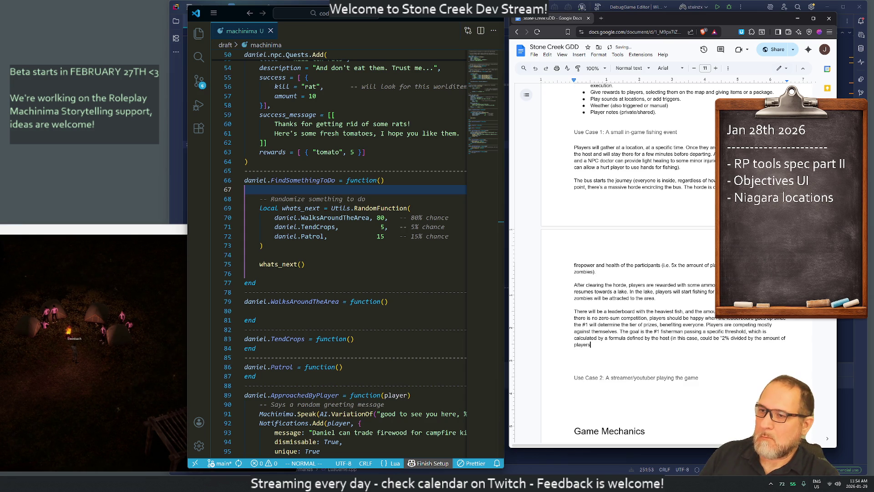
# Make the formula '2% chance - divided by the amount of players - to get a 20 pounds fish'; search good sport-fish size.
pyautogui.click(734, 338)
pyautogui.click(748, 337)
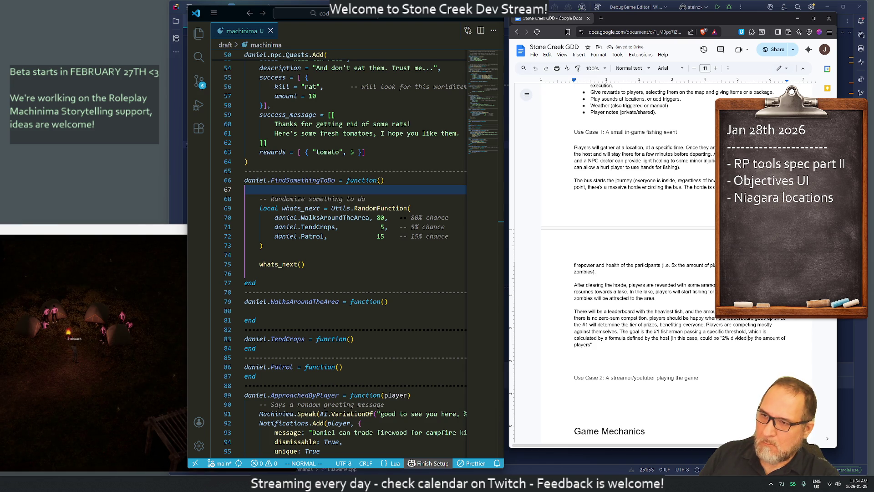
pyautogui.write('chance ')
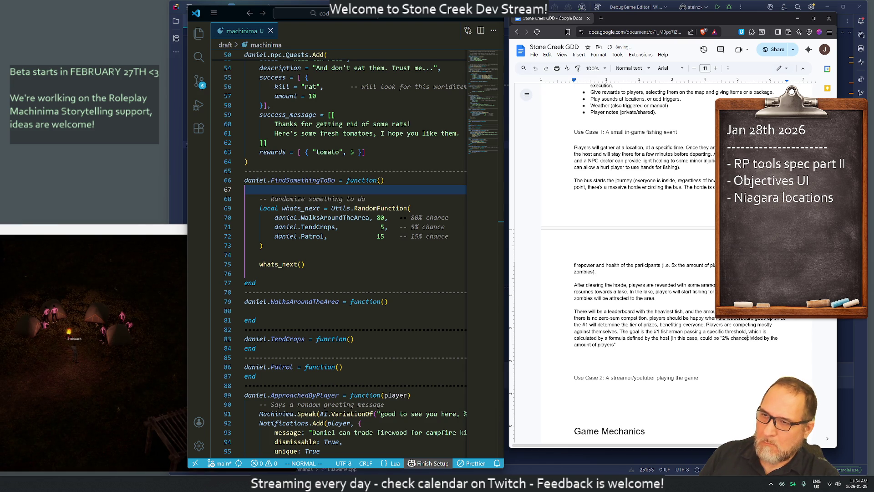
pyautogui.write('-')
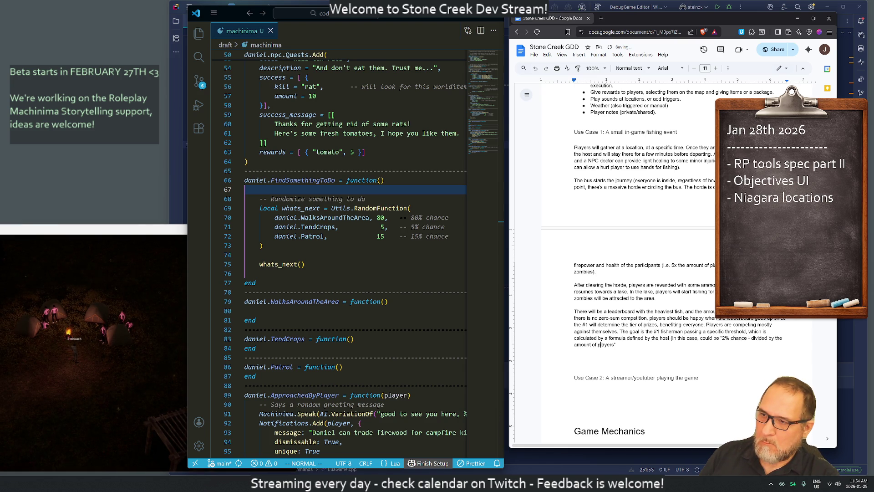
pyautogui.click(616, 345)
pyautogui.write('- to get a ')
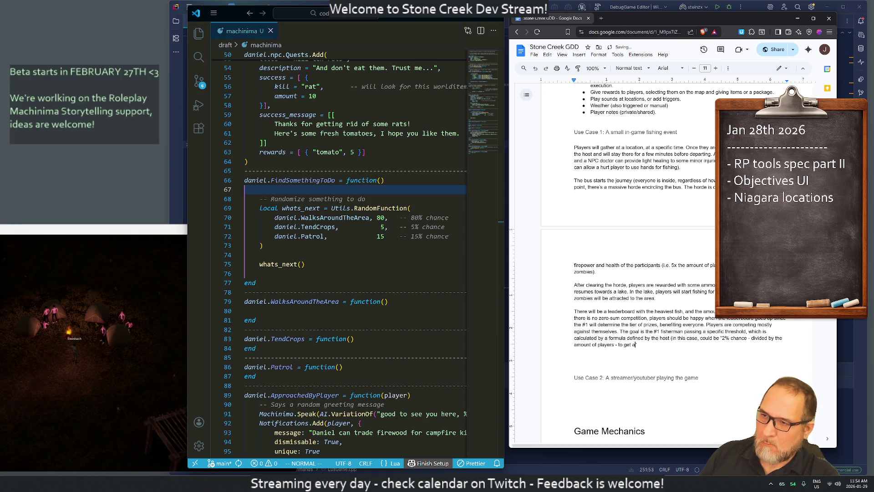
pyautogui.write('20 ')
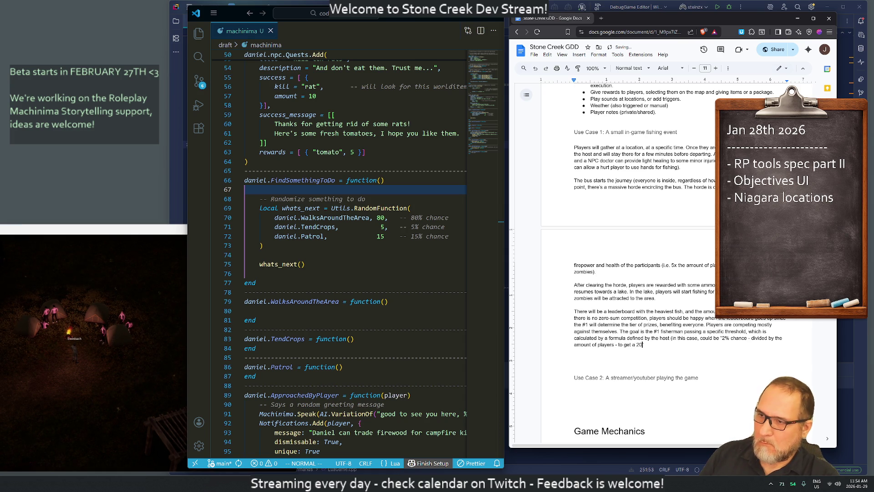
pyautogui.write('pounds fish')
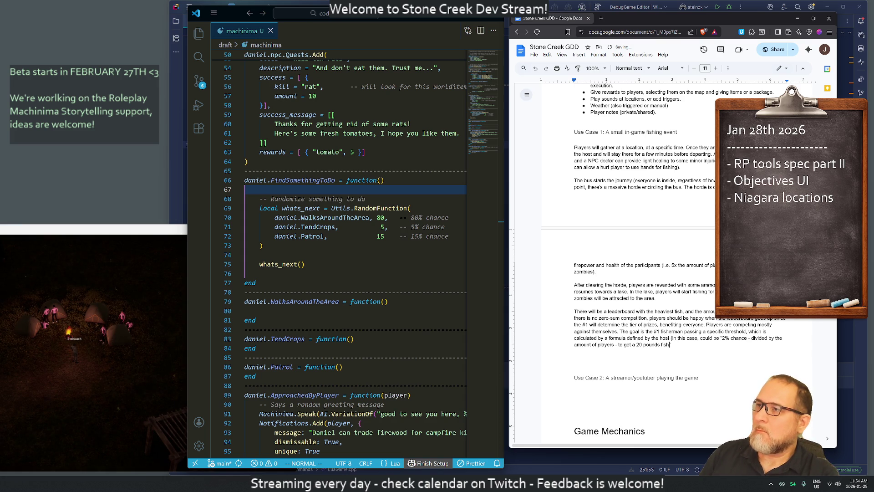
pyautogui.hotkey('ctrl', 't')
pyautogui.write("what's the size of a")
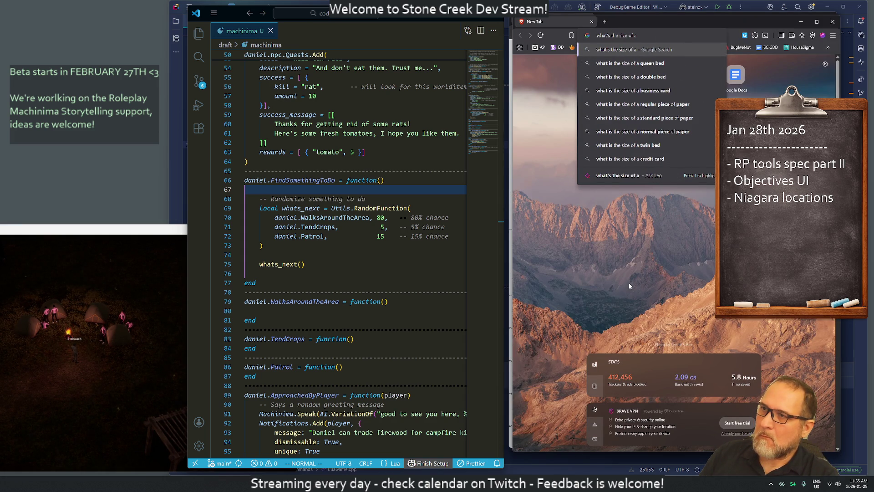
pyautogui.write(' good fish ')
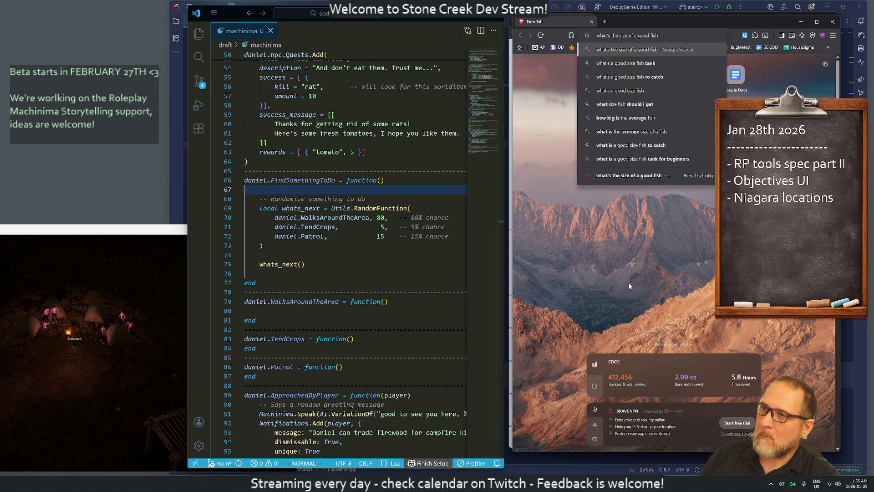
pyautogui.write('for a ')
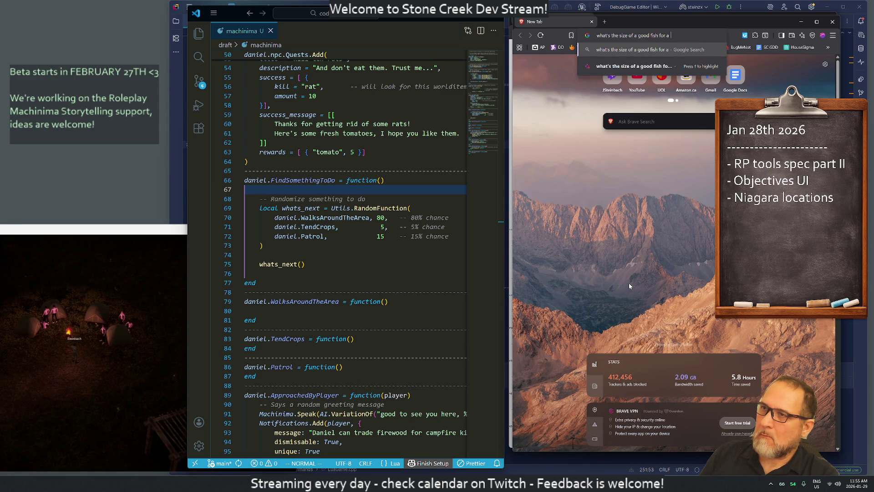
pyautogui.write('fisherma')
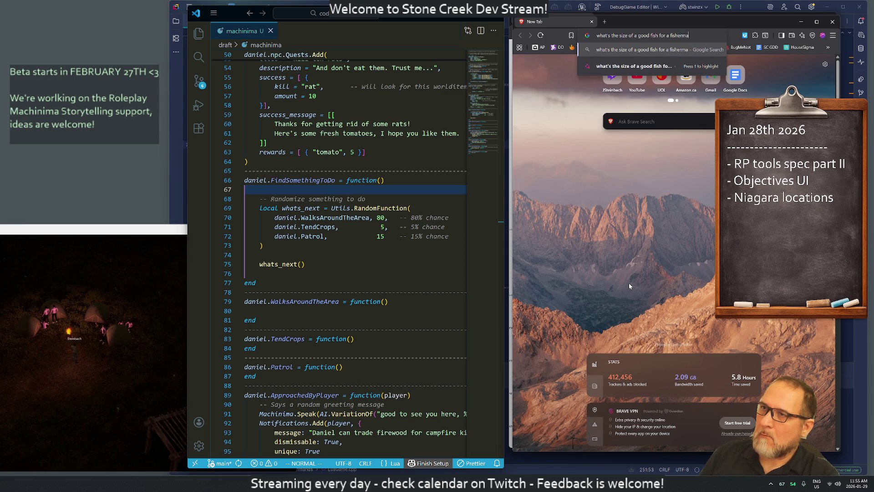
pyautogui.write('nsport')
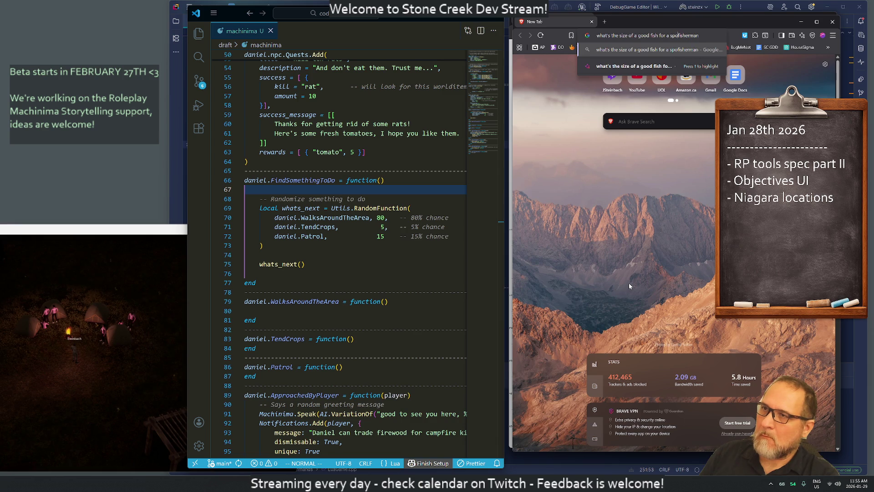
# Search for what size counts as a good sport fish and read the Reddit thread.
pyautogui.press('Return')
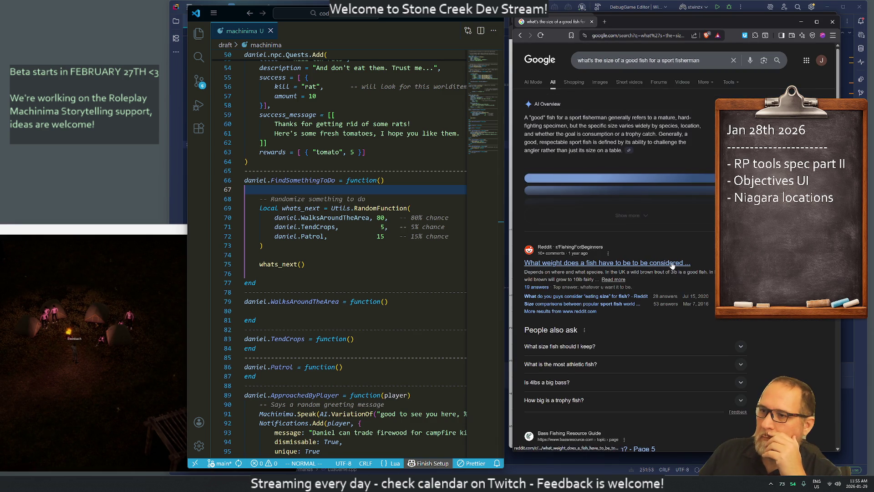
pyautogui.middleClick(689, 263)
pyautogui.hotkey('ctrl', 'Tab')
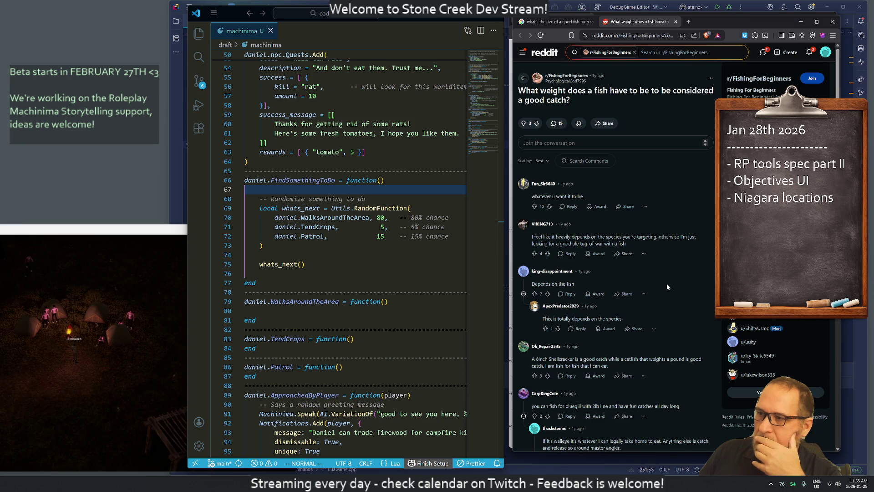
pyautogui.scroll(-2, 652, 283)
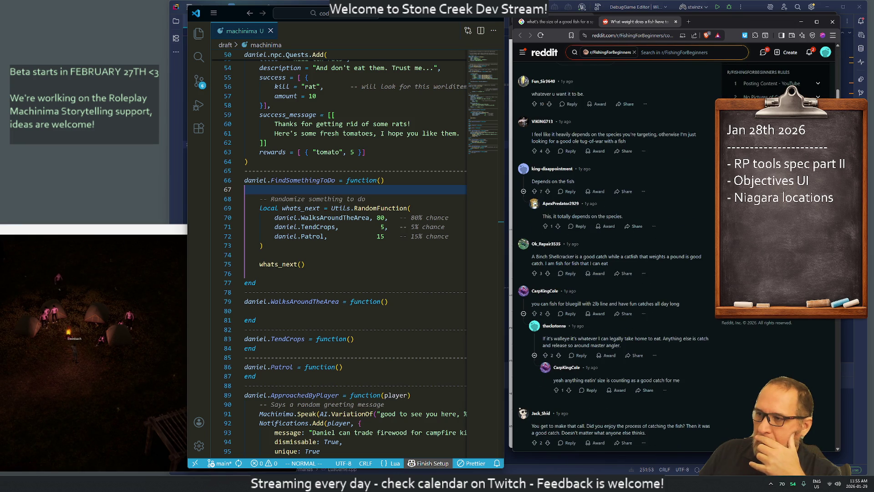
pyautogui.scroll(-2, 606, 277)
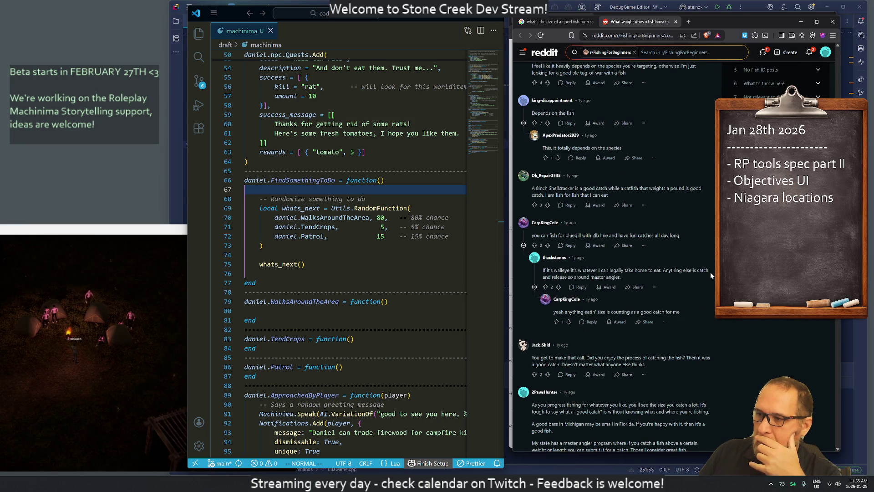
pyautogui.scroll(-4, 712, 276)
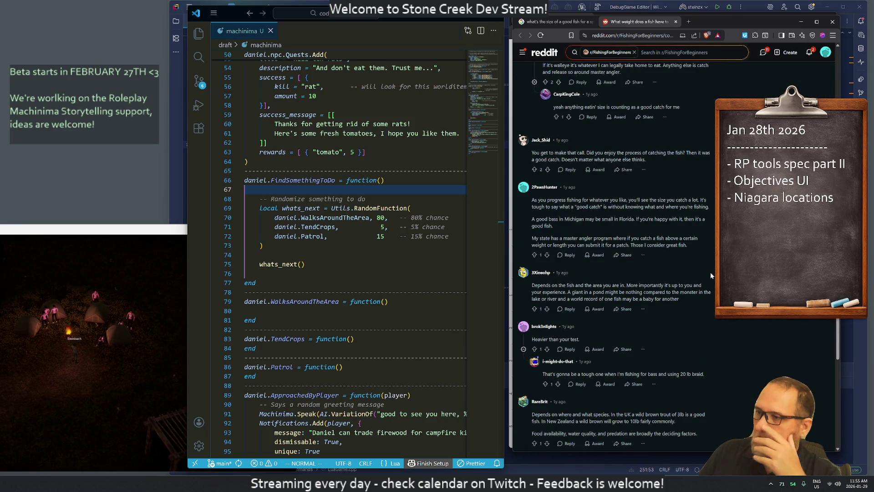
pyautogui.scroll(-4, 704, 273)
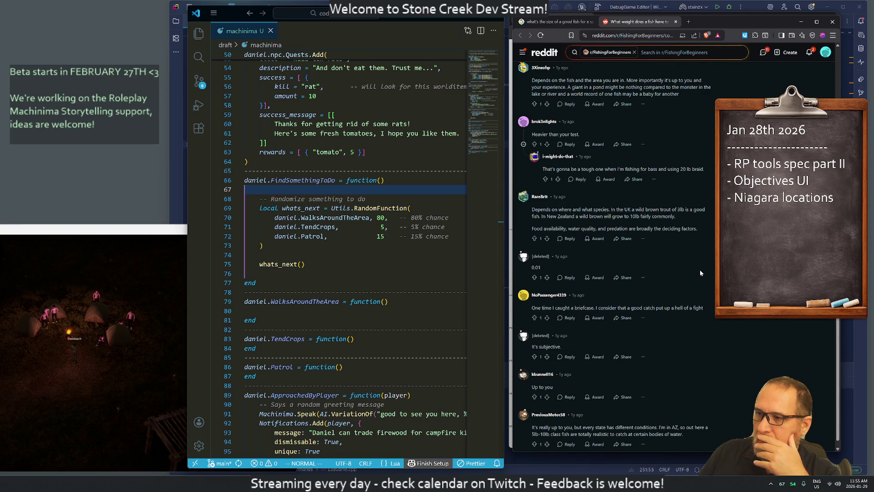
pyautogui.scroll(-1, 701, 272)
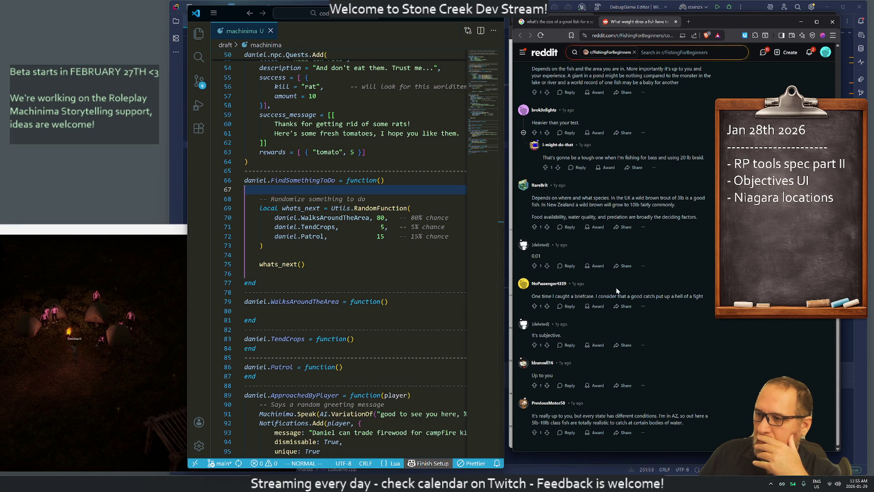
# Close the Reddit thread, read the AI overview's full size guidelines, then close the browser window.
pyautogui.middleClick(654, 23)
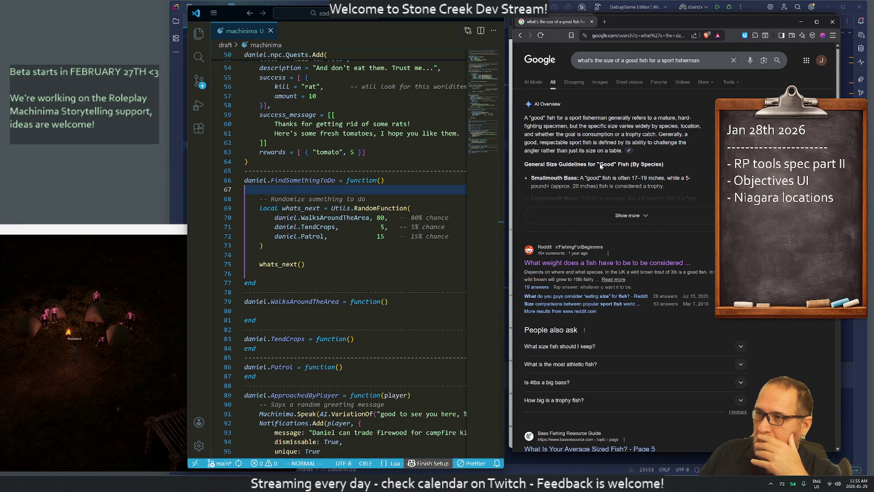
pyautogui.click(633, 147)
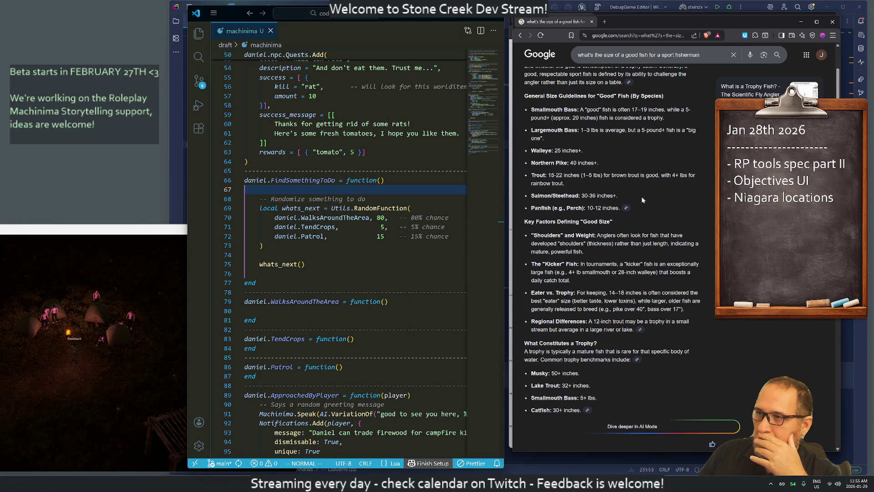
pyautogui.middleClick(562, 23)
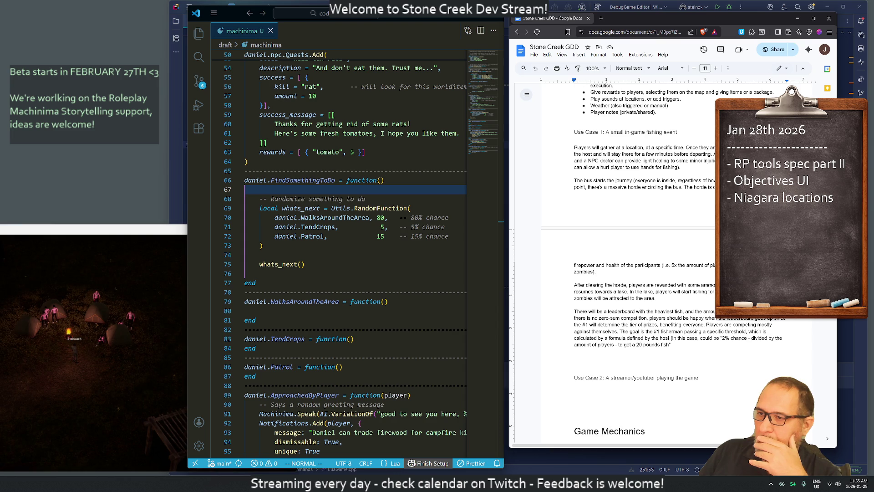
# Change the fishing threshold to '5' pounds and add an empty paragraph after that sentence.
pyautogui.write('5')
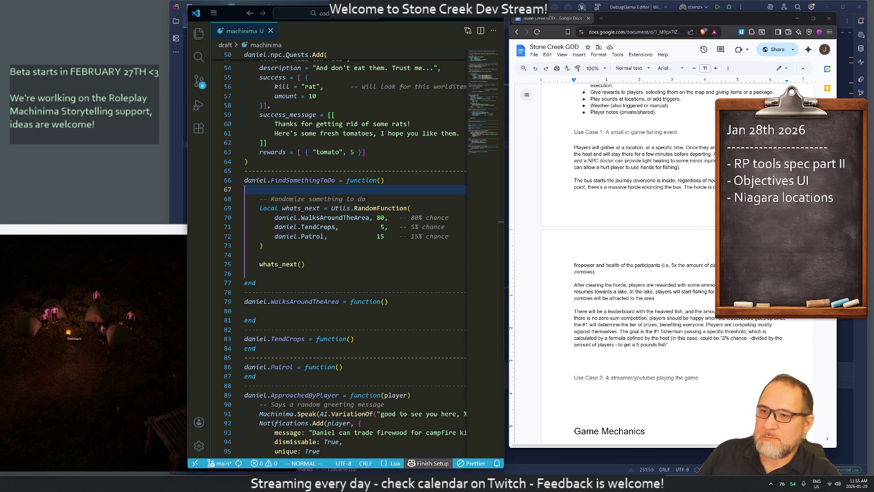
pyautogui.click(670, 344)
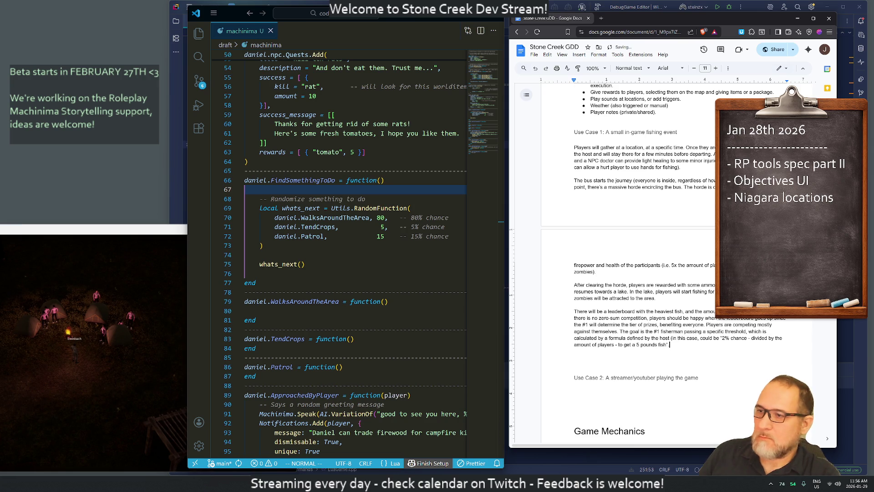
pyautogui.press('Return')
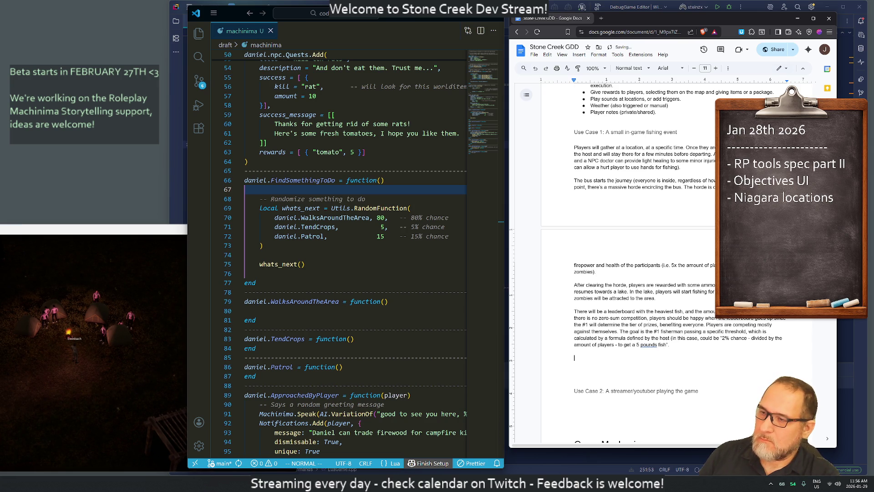
# Add that zombies spawn until 5% of players die, with the dead staying as observing "ghosts".
pyautogui.write('Once the t')
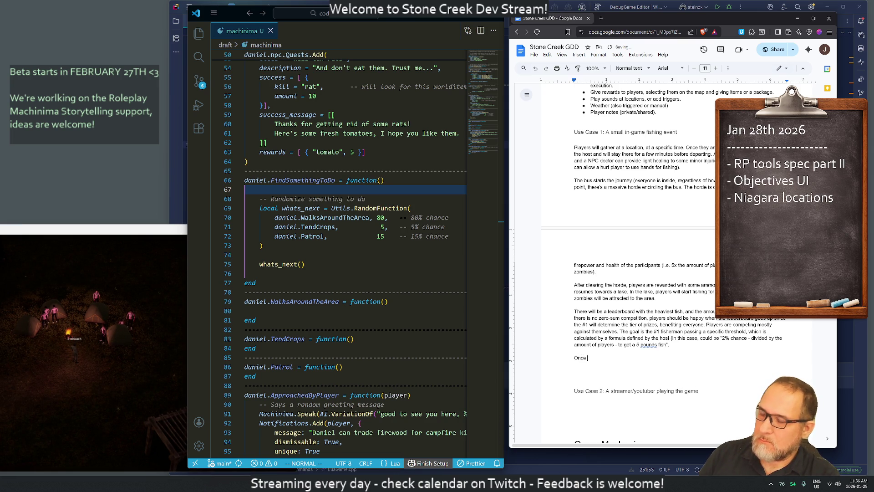
pyautogui.write('hresho')
pyautogui.write('ld is achieved, zombies are sp')
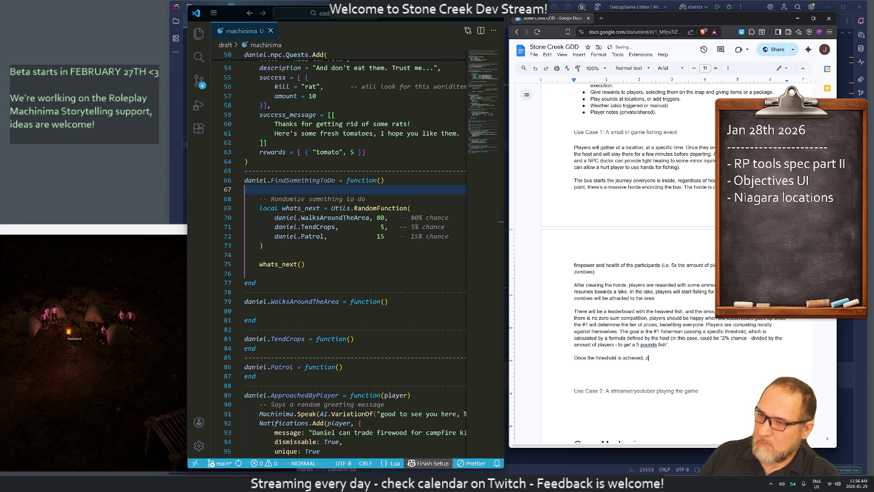
pyautogui.write('awne')
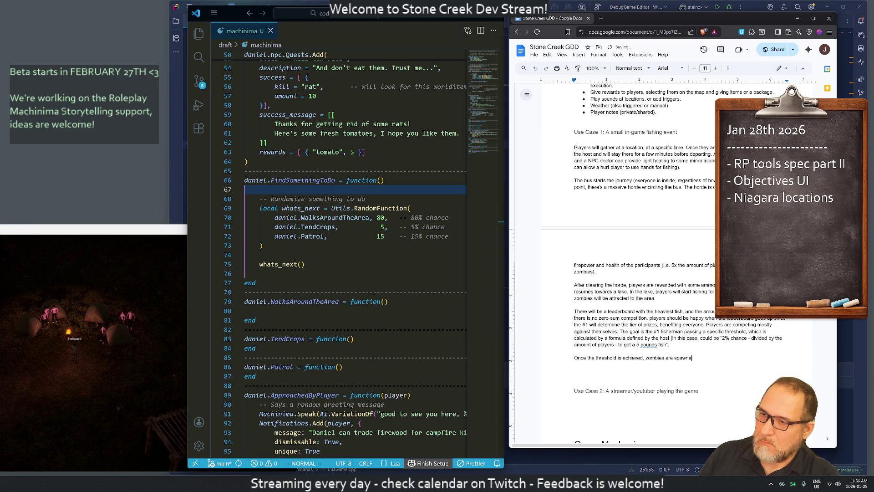
pyautogui.write('d until 5% of the players die.')
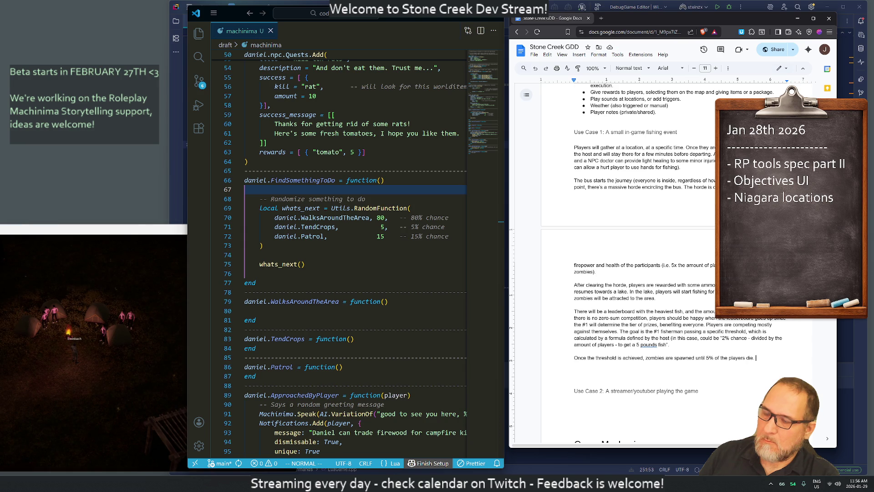
pyautogui.write('If')
pyautogui.write(' they die, they')
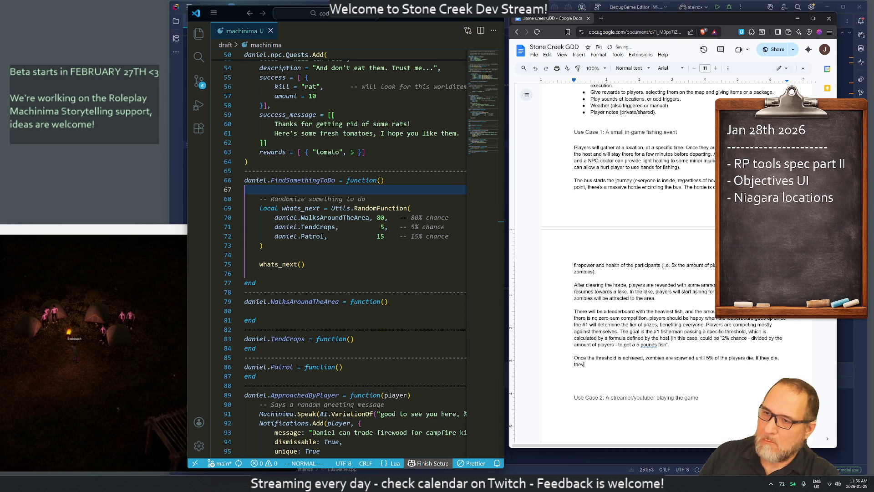
pyautogui.write(' can stay ')
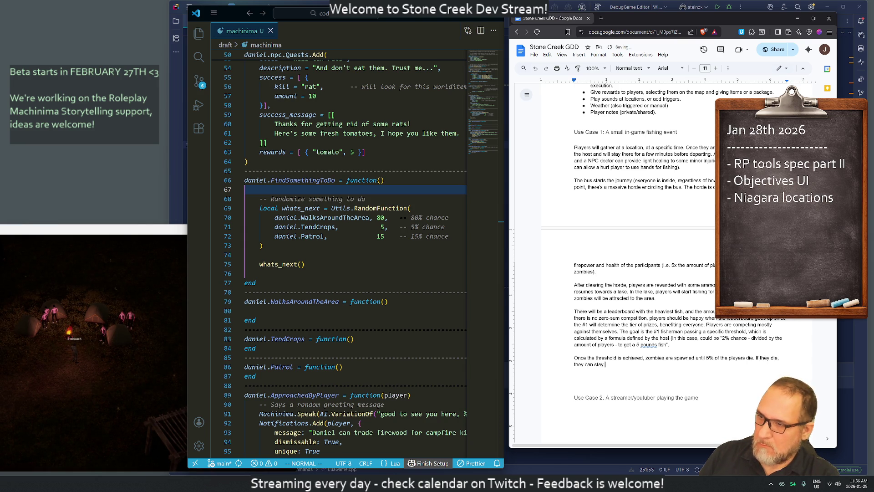
pyautogui.write('in the area as ghosts.')
pyautogui.press('Return')
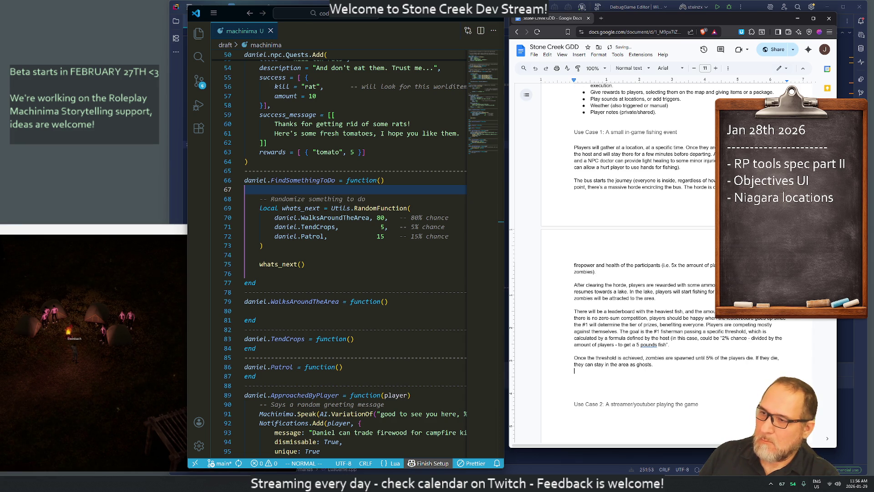
pyautogui.press('BackSpace')
pyautogui.press('BackSpace')
pyautogui.press('BackSpace')
pyautogui.press('BackSpace')
pyautogui.write('ghosts", observing.')
# Add a closing paragraph: dead players are transported back and an NPC gives everyone their prizes.
pyautogui.press('Return')
pyautogui.press('Return')
pyautogui.write('The event is finished, the dead players are transported back with everyone else, and a NPC')
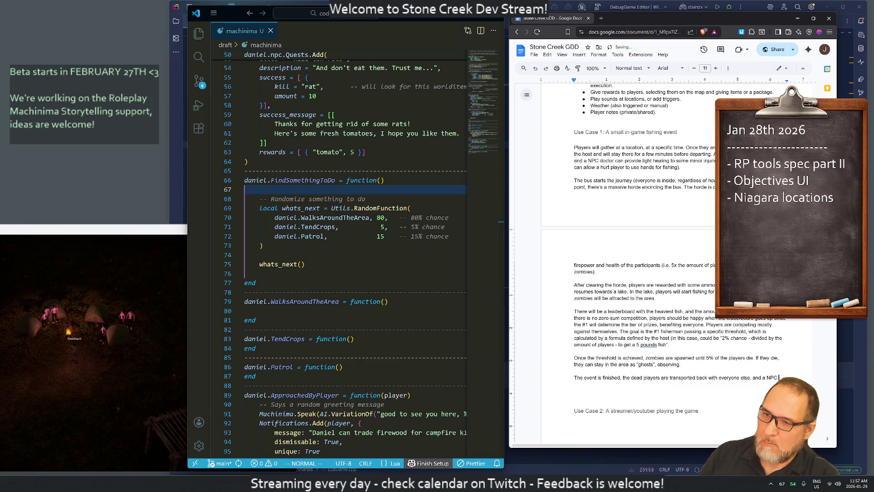
pyautogui.write('gi')
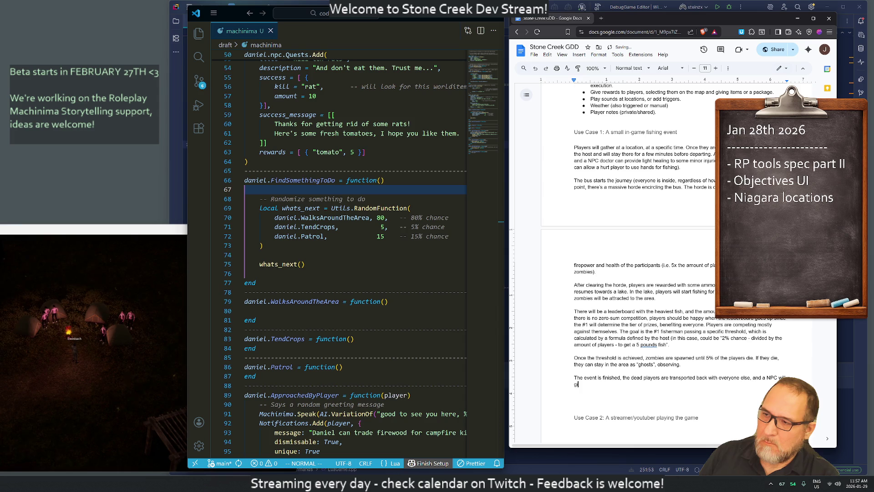
pyautogui.write('ve everyone ')
pyautogui.write('their prizes')
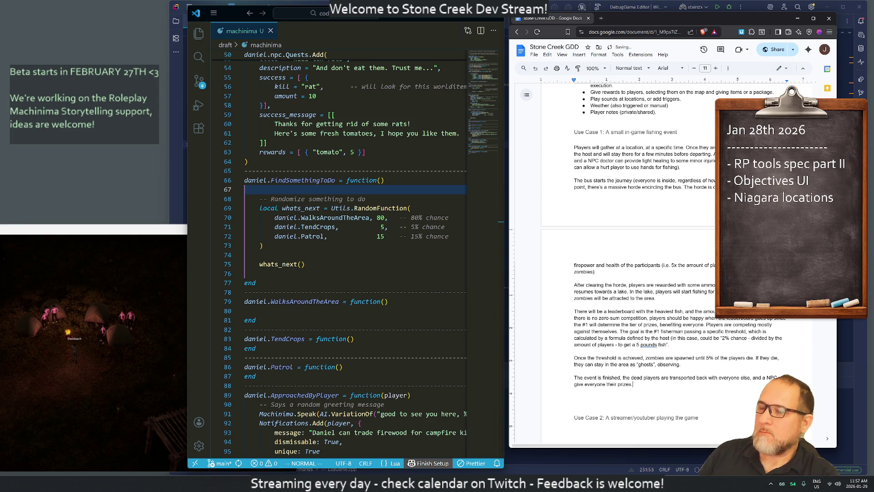
# Copy the yellow Players.Action code box from the Player Actions section.
pyautogui.scroll(20, 660, 264)
pyautogui.scroll(-15, 661, 264)
pyautogui.scroll(-10, 660, 265)
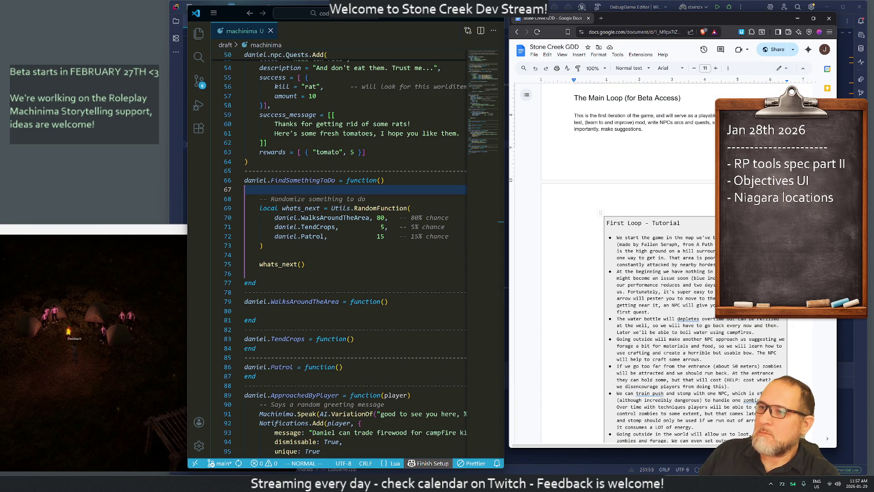
pyautogui.scroll(-20, 660, 264)
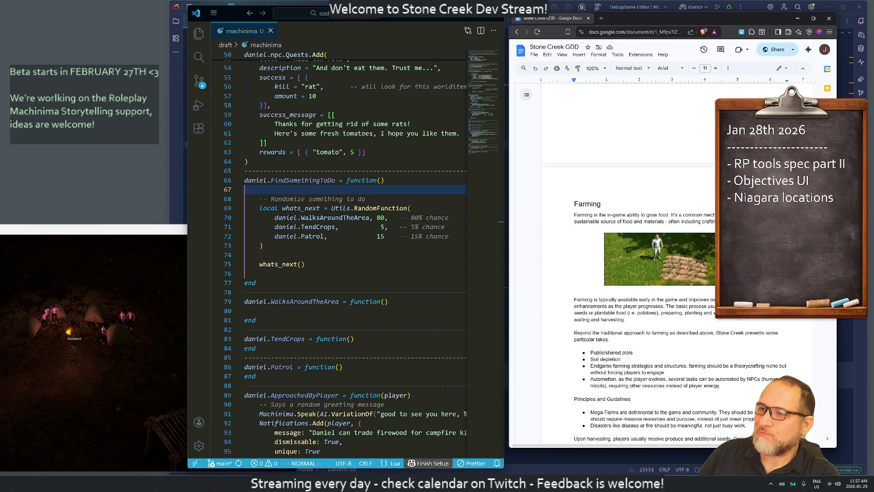
pyautogui.scroll(-20, 660, 264)
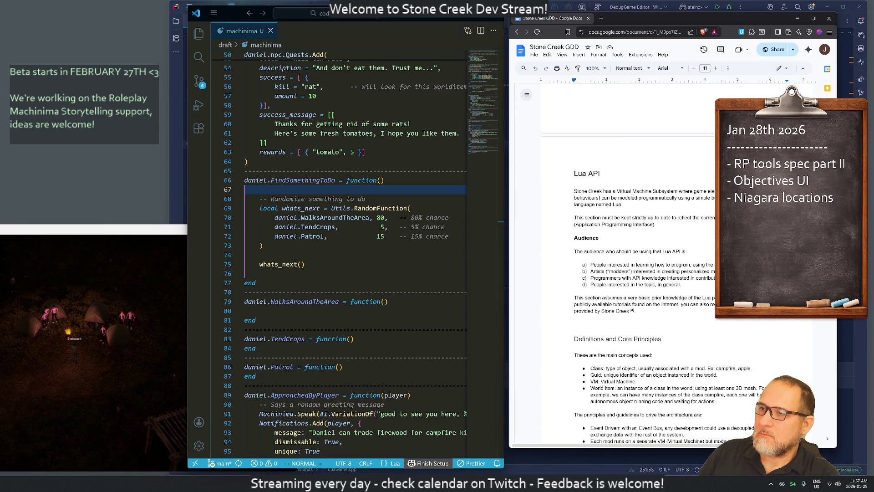
pyautogui.scroll(-20, 660, 264)
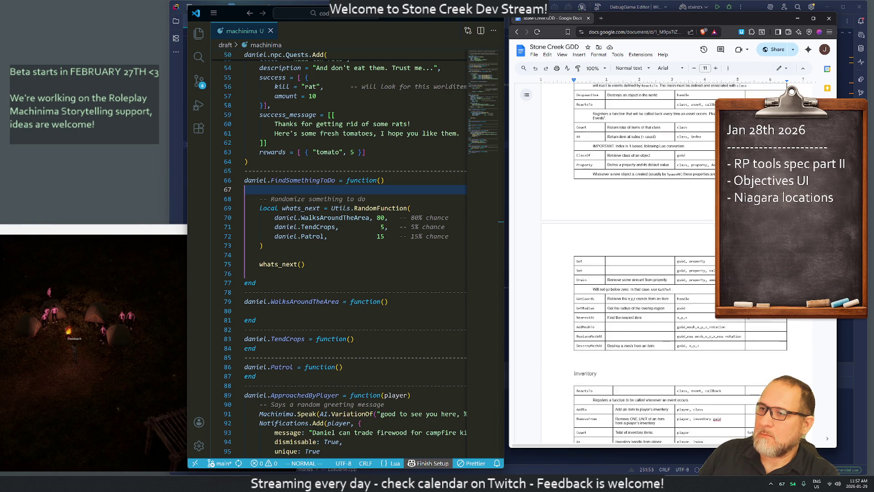
pyautogui.scroll(-20, 661, 264)
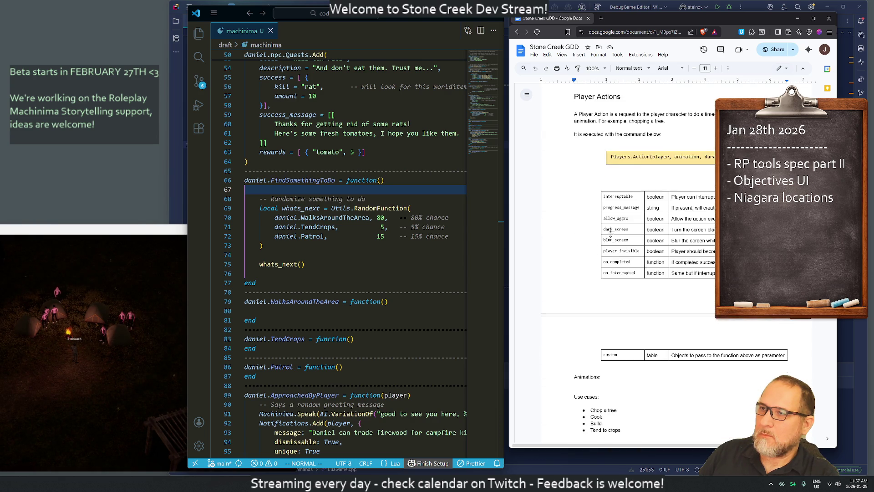
pyautogui.tripleClick(630, 260)
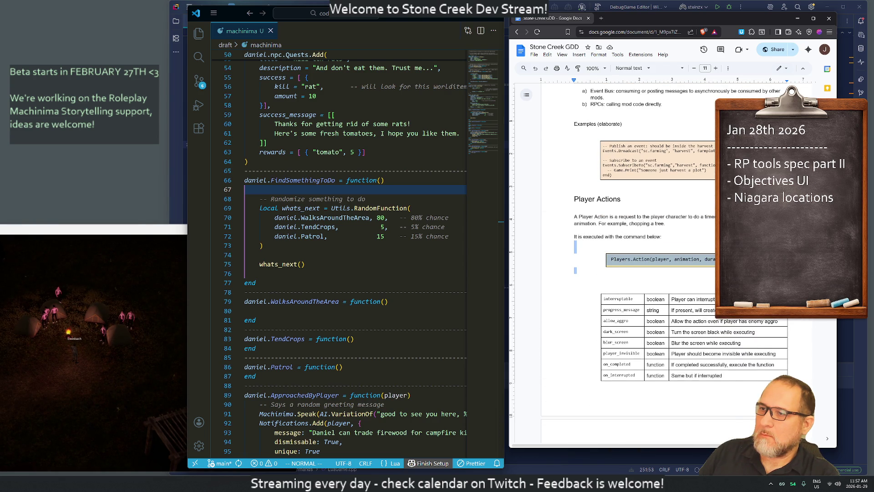
pyautogui.rightClick(630, 261)
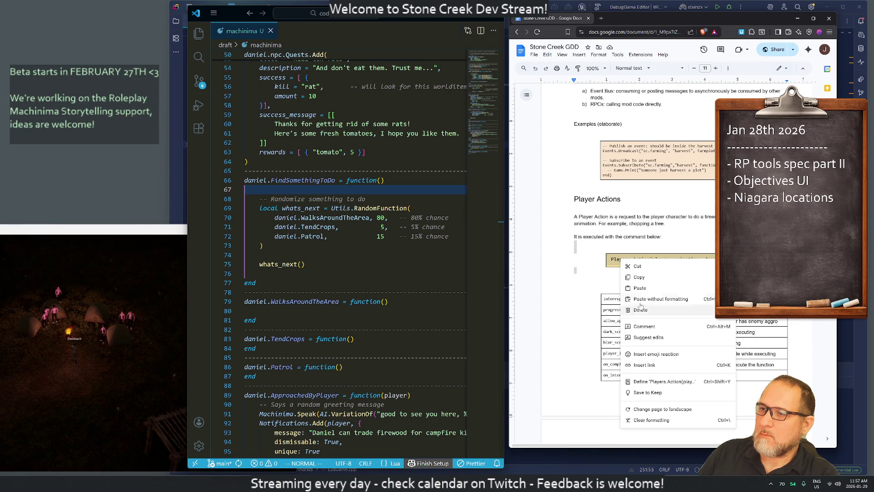
pyautogui.click(639, 277)
pyautogui.click(598, 223)
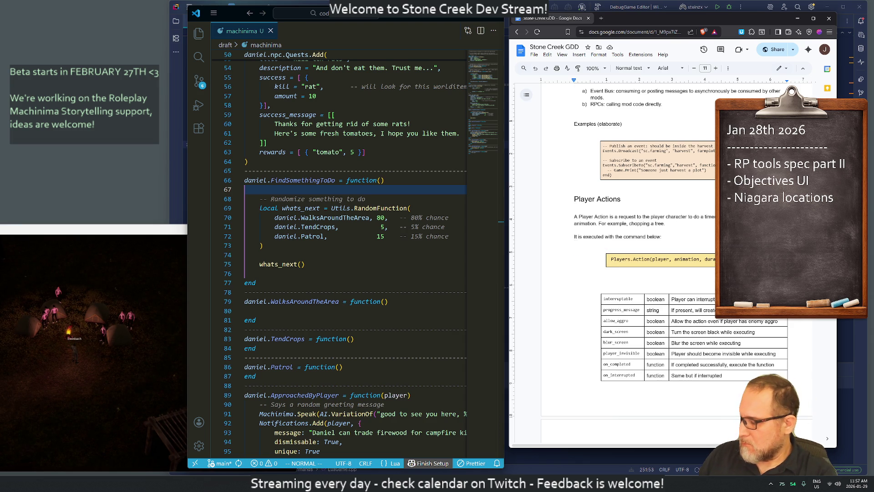
# Paste the code box on a new line below the fishing event's 'their prizes' ending.
pyautogui.scroll(15, 665, 265)
pyautogui.write('their prizes.')
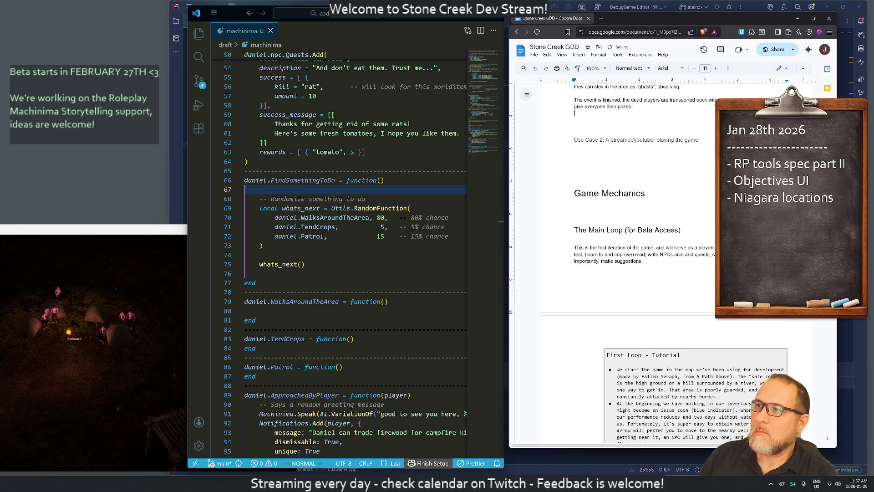
pyautogui.press('Return')
pyautogui.hotkey('ctrl', 'v')
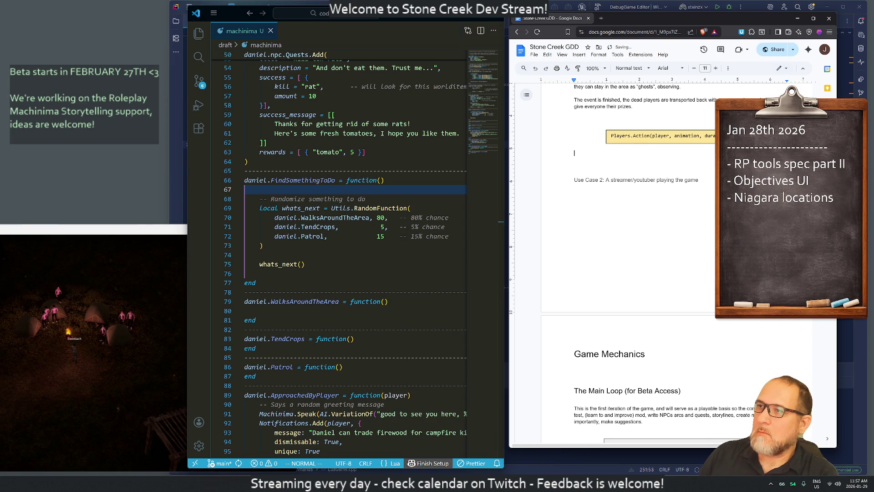
pyautogui.scroll(3, 628, 264)
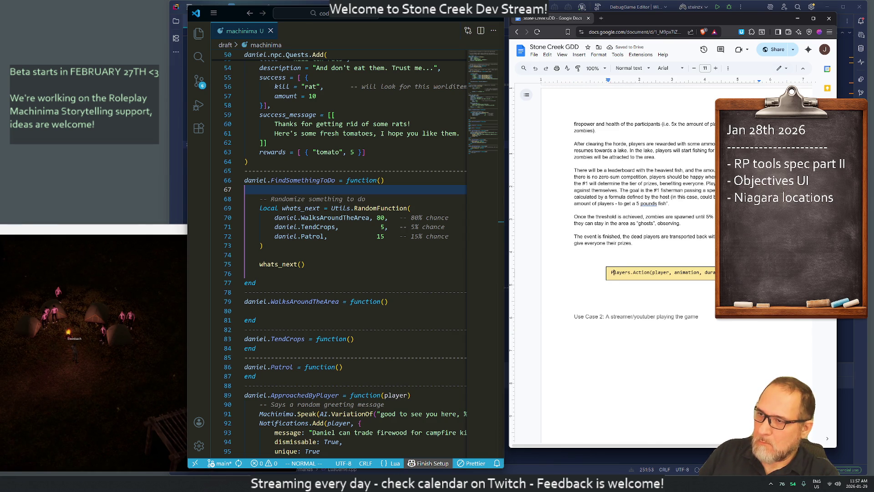
pyautogui.moveTo(611, 272); pyautogui.dragTo(668, 272)
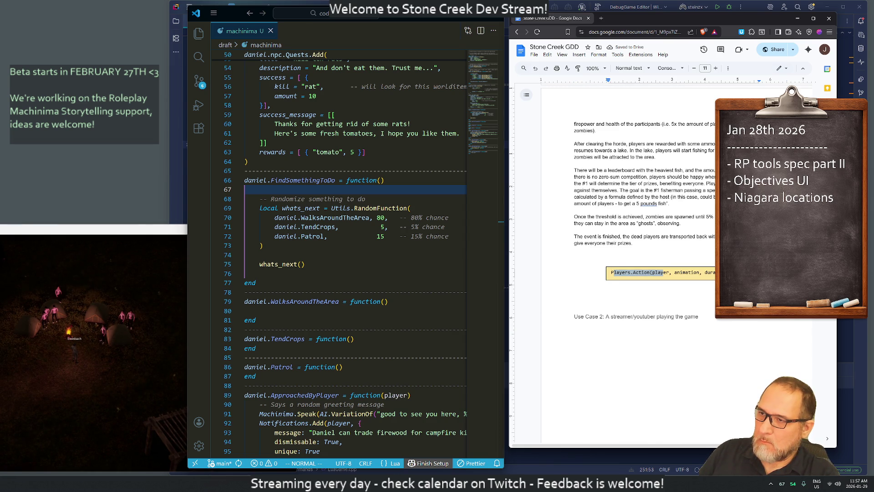
# Delete the code text from the pasted box and left-align its contents.
pyautogui.tripleClick(669, 273)
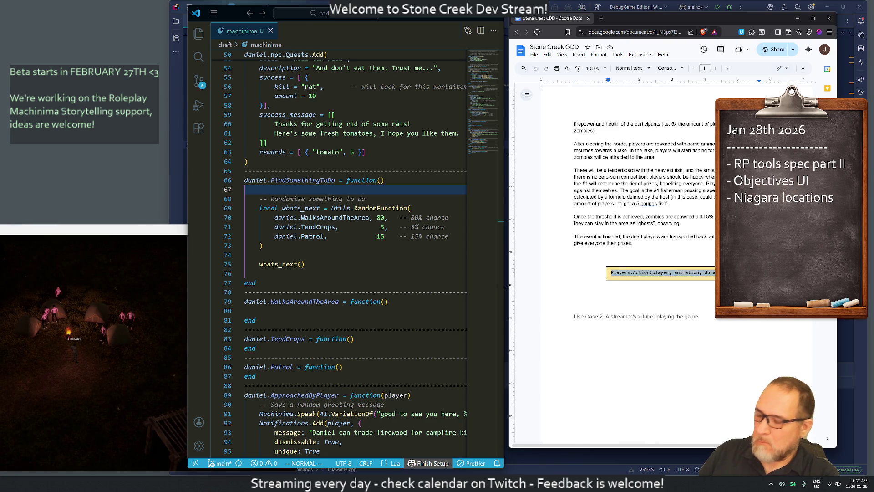
pyautogui.press('BackSpace')
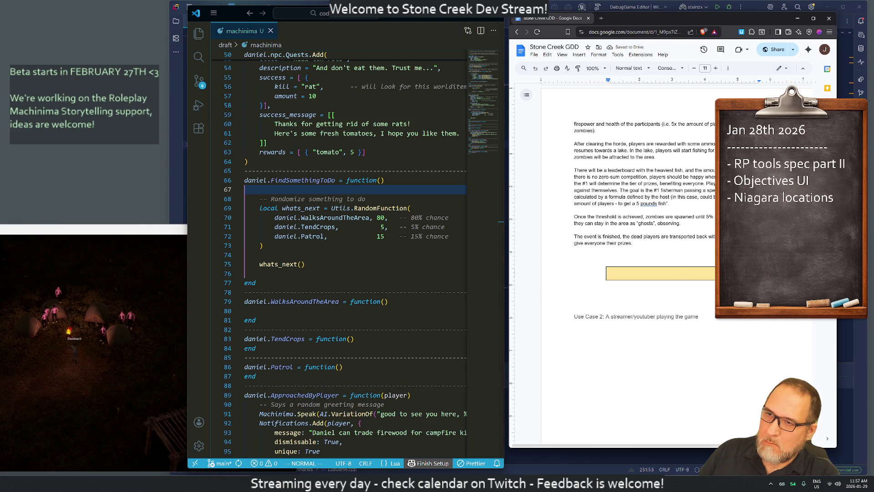
pyautogui.press('BackSpace')
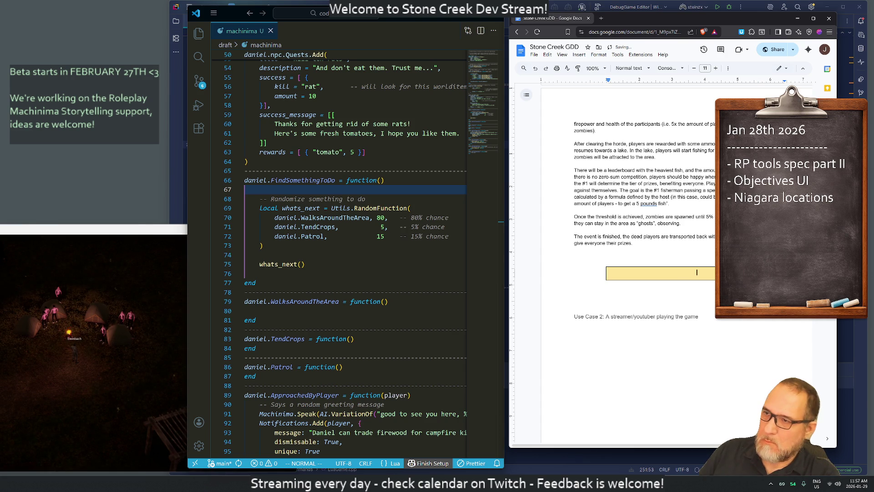
pyautogui.click(728, 68)
pyautogui.click(609, 81)
pyautogui.click(608, 96)
# Move the Use Case 1 fishing description into the yellow box and remove the surrounding gaps.
pyautogui.hotkey('shift', 'Up')
pyautogui.hotkey('shift', 'Up')
pyautogui.hotkey('shift', 'Up')
pyautogui.hotkey('shift', 'Up')
pyautogui.hotkey('shift', 'Up')
pyautogui.hotkey('shift', 'Up')
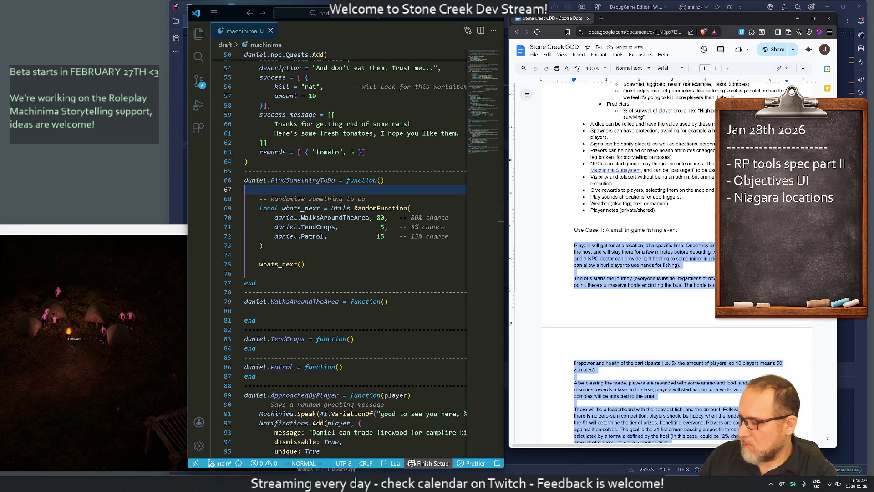
pyautogui.press('BackSpace')
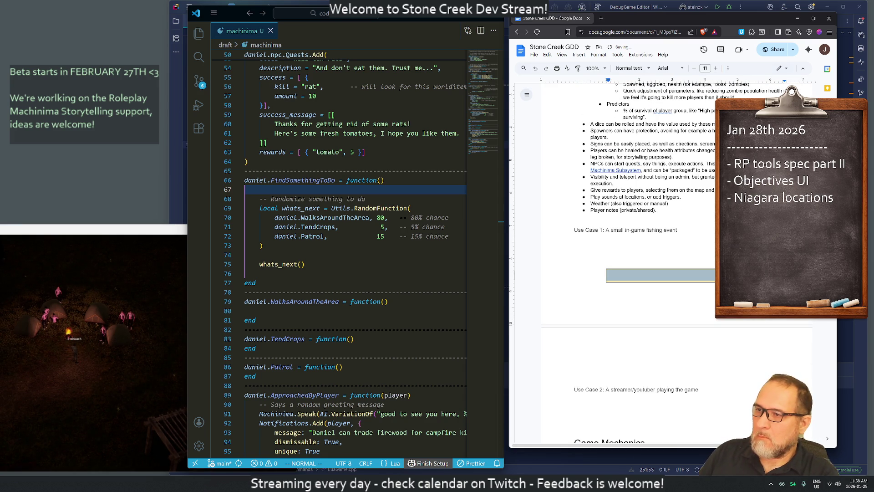
pyautogui.click(609, 275)
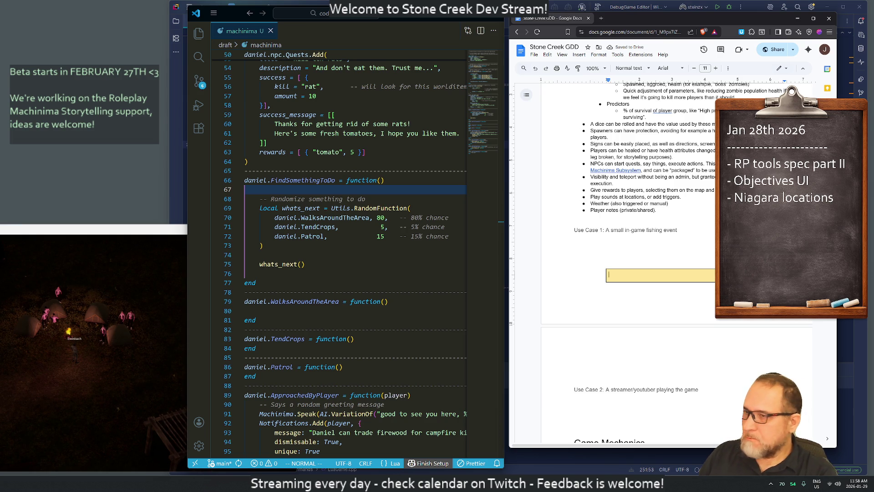
pyautogui.hotkey('ctrl', 'v')
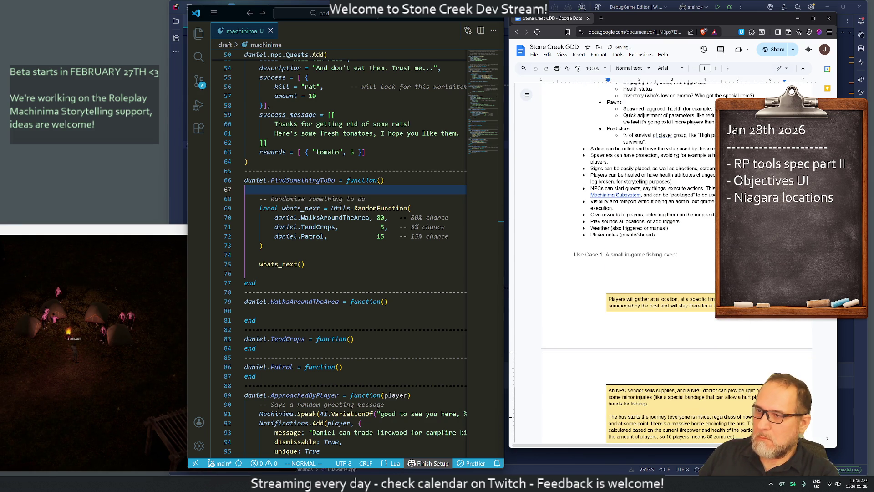
pyautogui.press('BackSpace')
pyautogui.press('BackSpace')
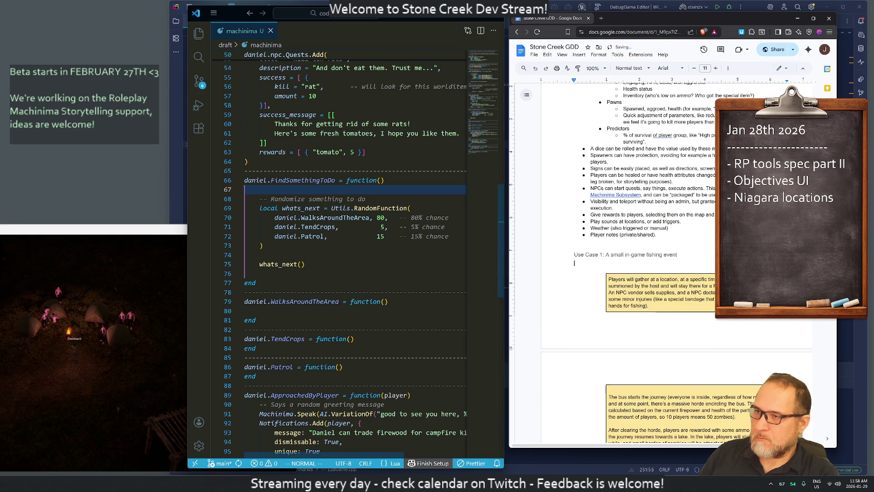
pyautogui.press('Delete')
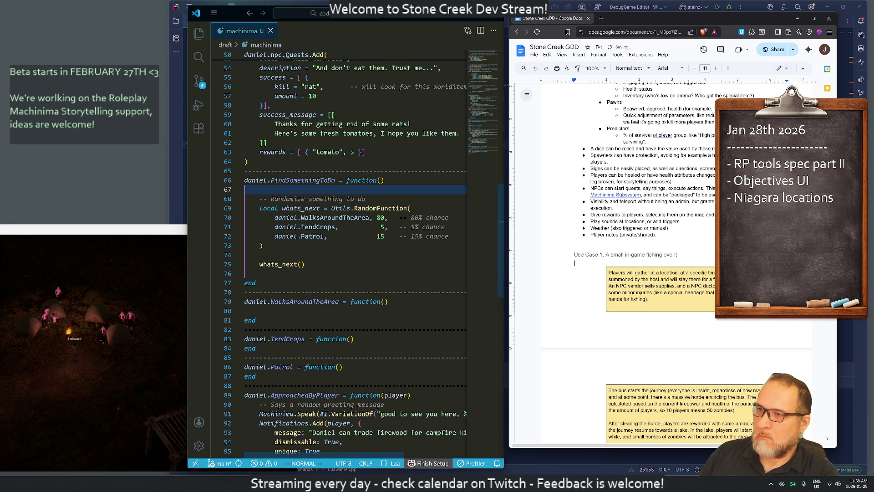
# Paste a copy of the box under the Use Case 2 heading and clear its text.
pyautogui.scroll(-4, 339, 255)
pyautogui.scroll(-6, 660, 264)
pyautogui.scroll(4, 660, 265)
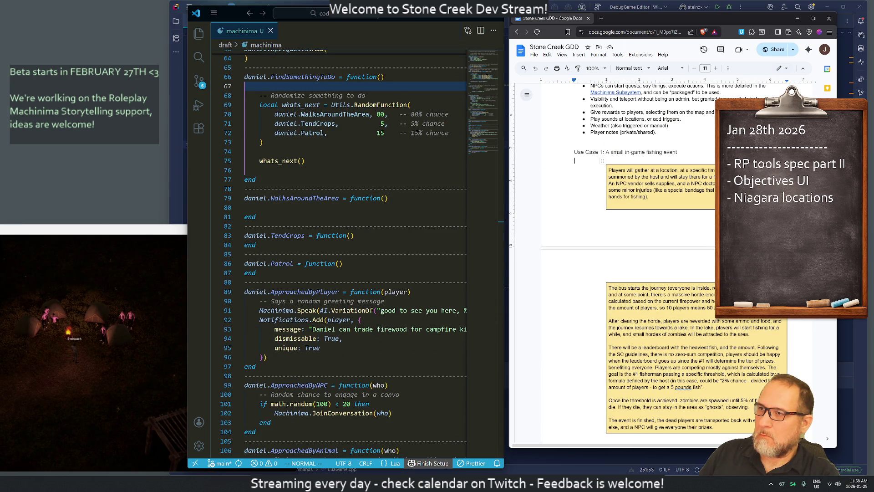
pyautogui.hotkey('shift', 'Down')
pyautogui.hotkey('shift', 'Down')
pyautogui.hotkey('shift', 'Down')
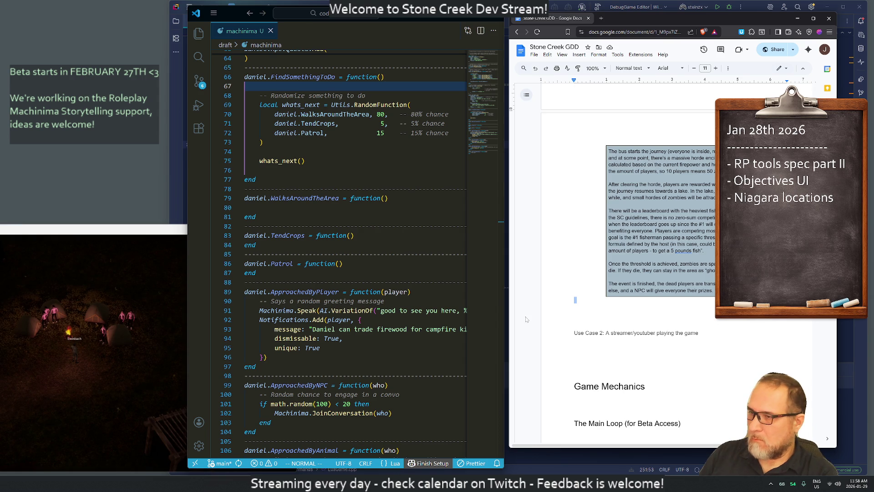
pyautogui.press('Down')
pyautogui.press('Down')
pyautogui.press('Down')
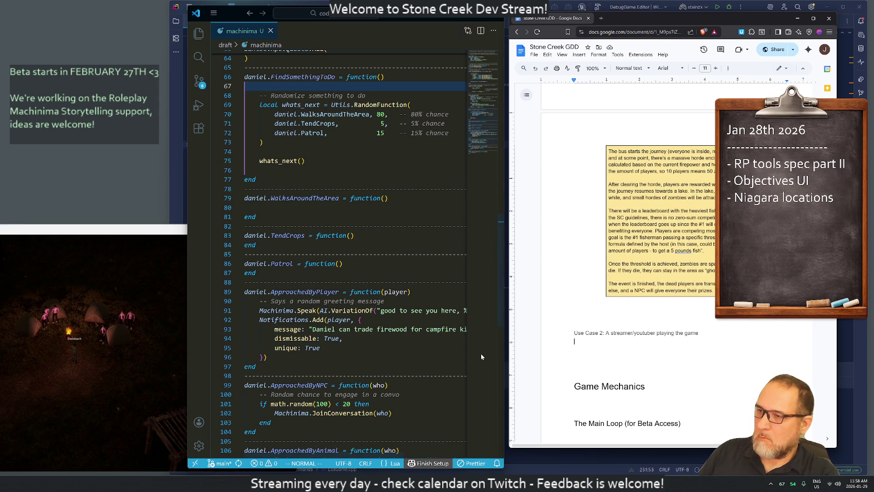
pyautogui.hotkey('ctrl', 'v')
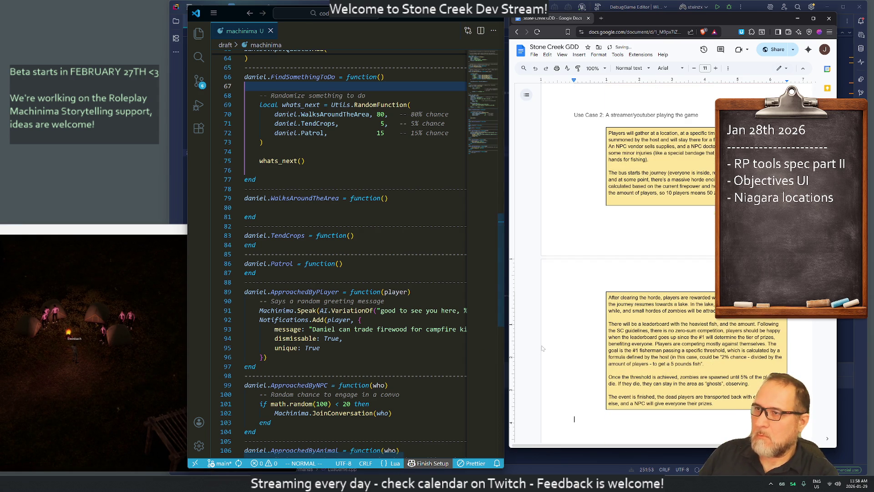
pyautogui.hotkey('shift', 'Up')
pyautogui.hotkey('shift', 'Up')
pyautogui.hotkey('shift', 'Up')
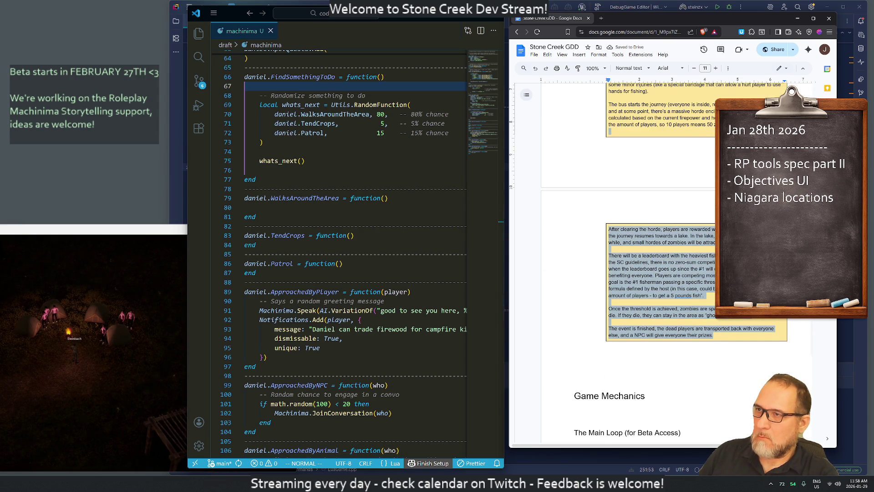
pyautogui.hotkey('shift', 'Up')
pyautogui.hotkey('shift', 'Up')
pyautogui.hotkey('shift', 'Up')
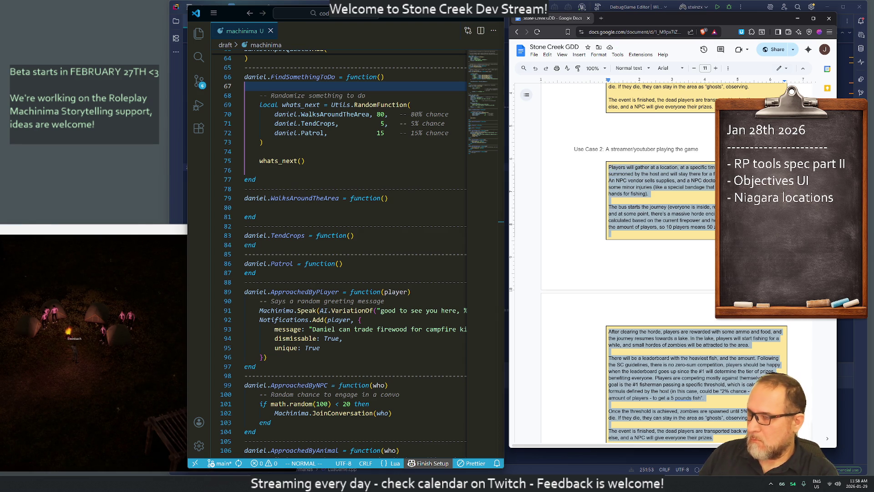
pyautogui.press('BackSpace')
# Delete the two blank lines above the Use Case 2 heading.
pyautogui.scroll(3, 661, 228)
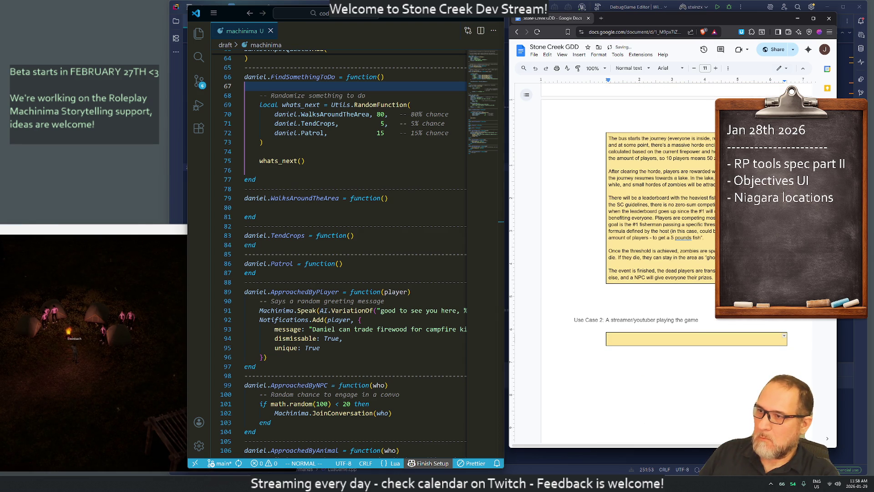
pyautogui.scroll(3, 660, 228)
pyautogui.scroll(-4, 661, 228)
pyautogui.click(576, 266)
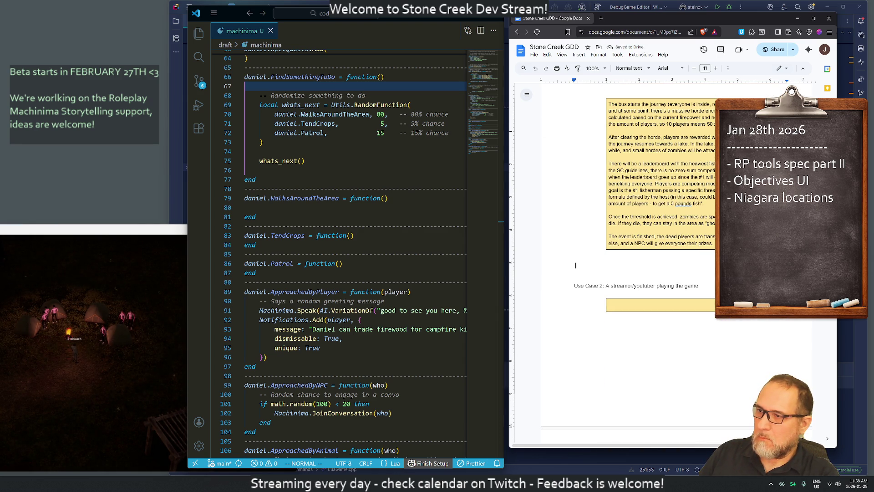
pyautogui.press('BackSpace')
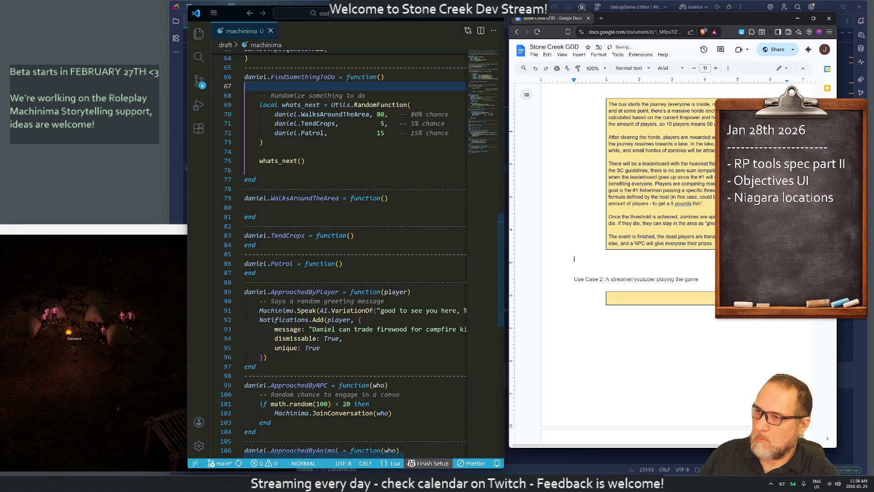
pyautogui.press('BackSpace')
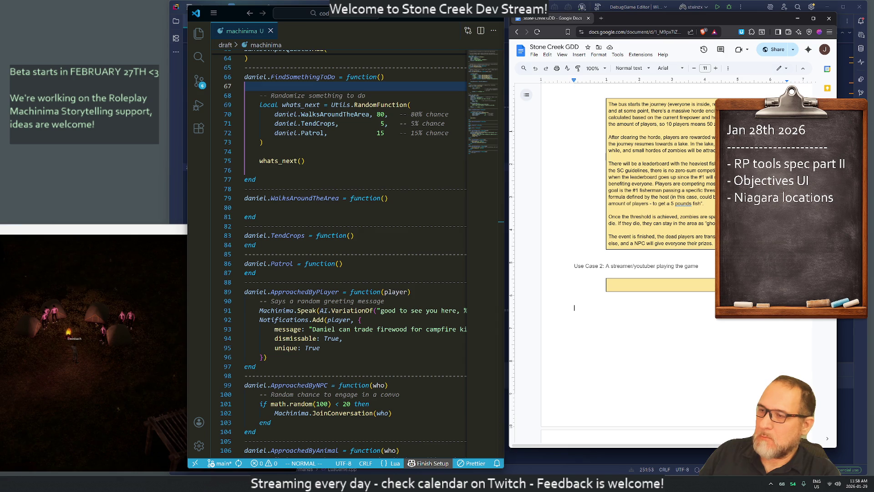
# Duplicate the Use Case 2 heading below its box as 'Use Case 3: A streamable event run by a world builder'.
pyautogui.moveTo(698, 266); pyautogui.dragTo(575, 266)
pyautogui.hotkey('ctrl', 'c')
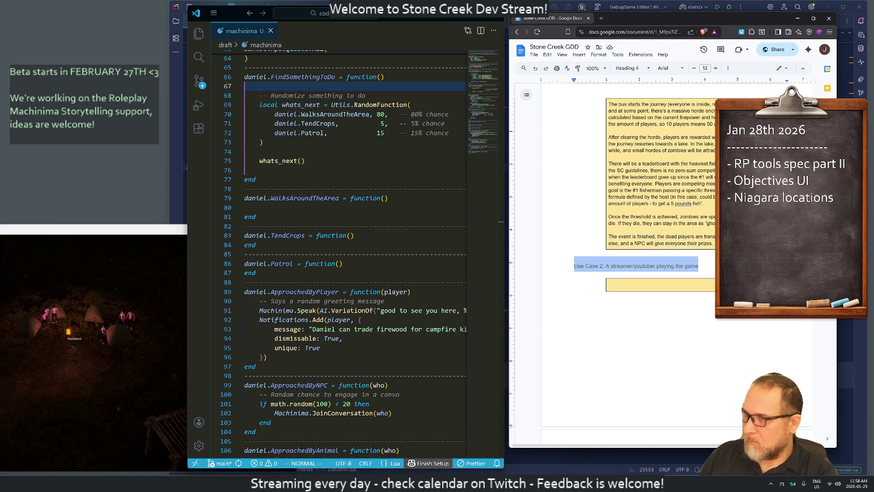
pyautogui.click(574, 308)
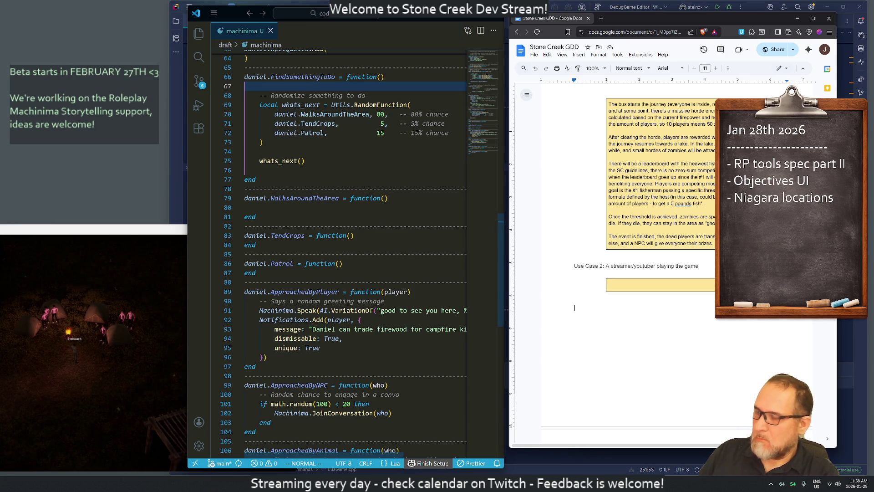
pyautogui.hotkey('ctrl', 'v')
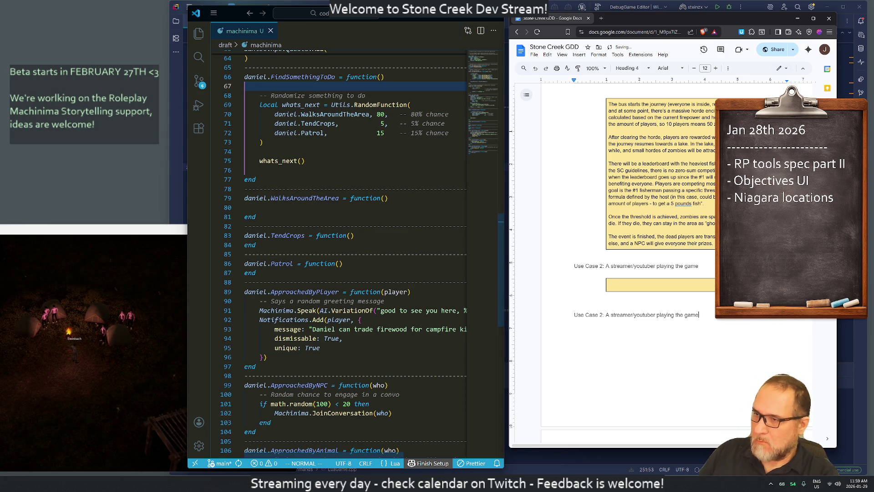
pyautogui.doubleClick(601, 314)
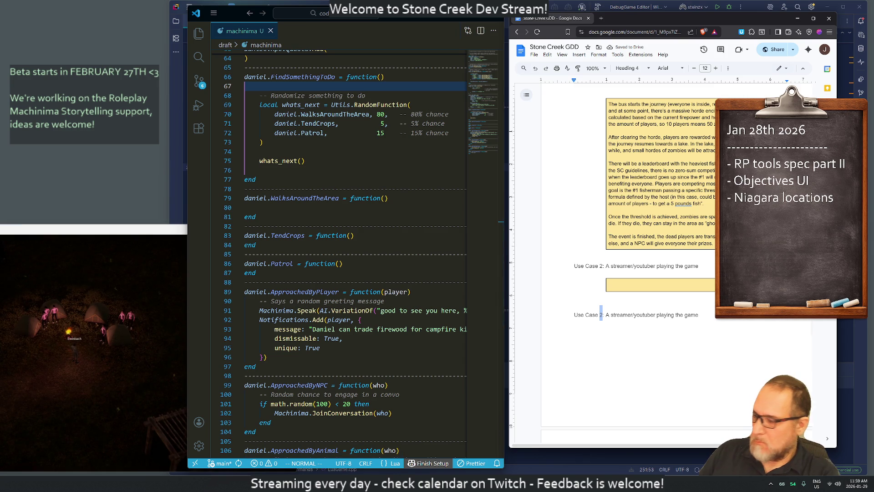
pyautogui.write('3: A streamable event run by a world builder')
# Delete the leftover streamer/youtuber wording after the new Use Case 3 heading.
pyautogui.press('Return')
pyautogui.hotkey('shift', 'Right')
pyautogui.hotkey('shift', 'Right')
pyautogui.hotkey('shift', 'Right')
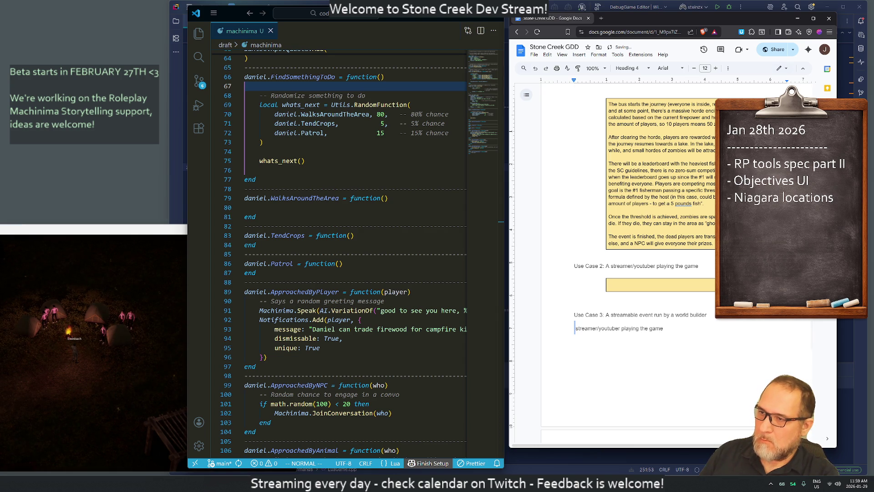
pyautogui.hotkey('shift', 'Right')
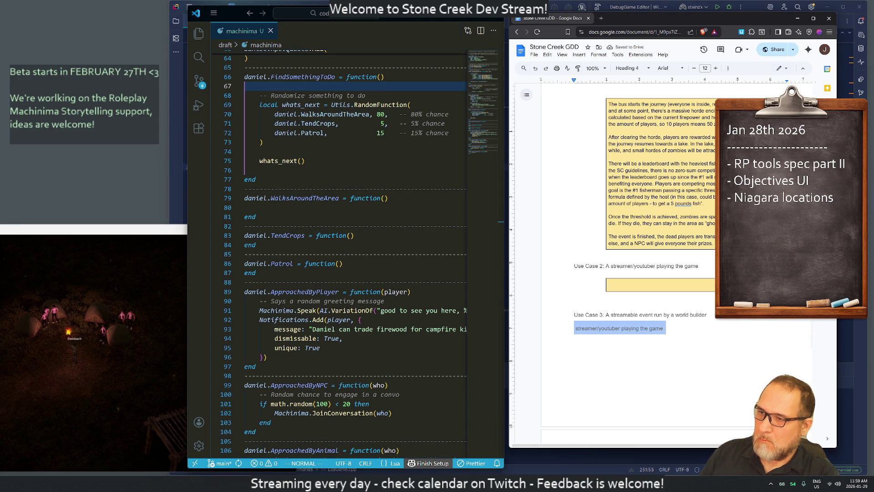
pyautogui.press('BackSpace')
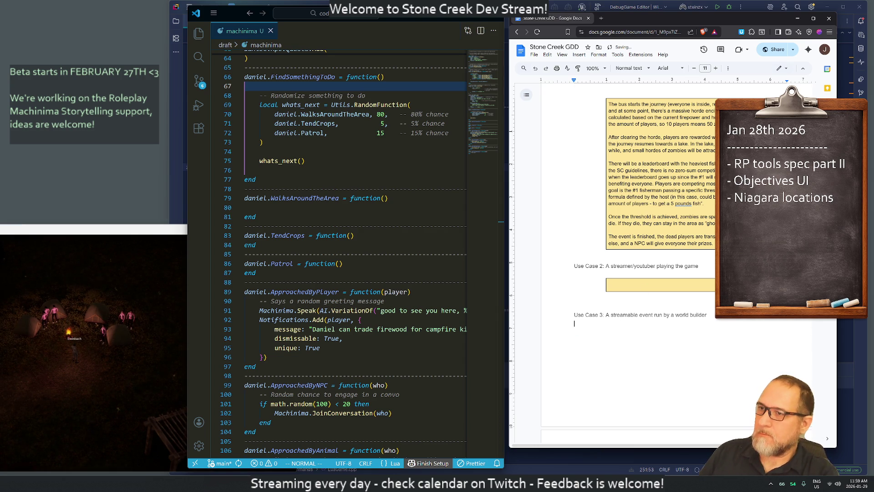
pyautogui.scroll(2, 660, 255)
pyautogui.click(713, 312)
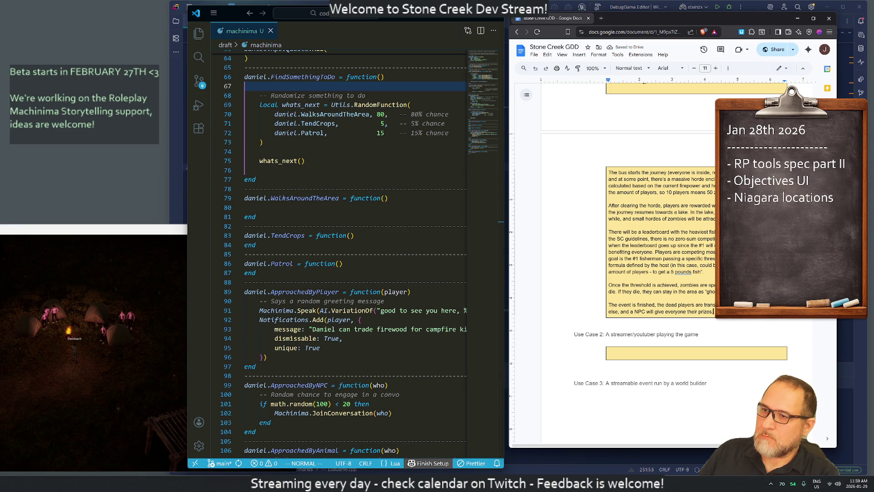
# Set the Use Case 1 and Use Case 2 box backgrounds to transparent in Table options.
pyautogui.rightClick(722, 311)
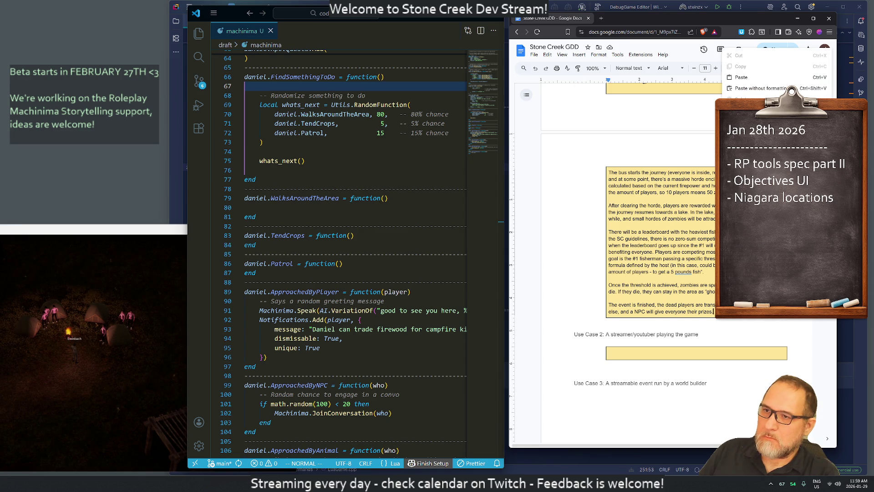
pyautogui.click(747, 282)
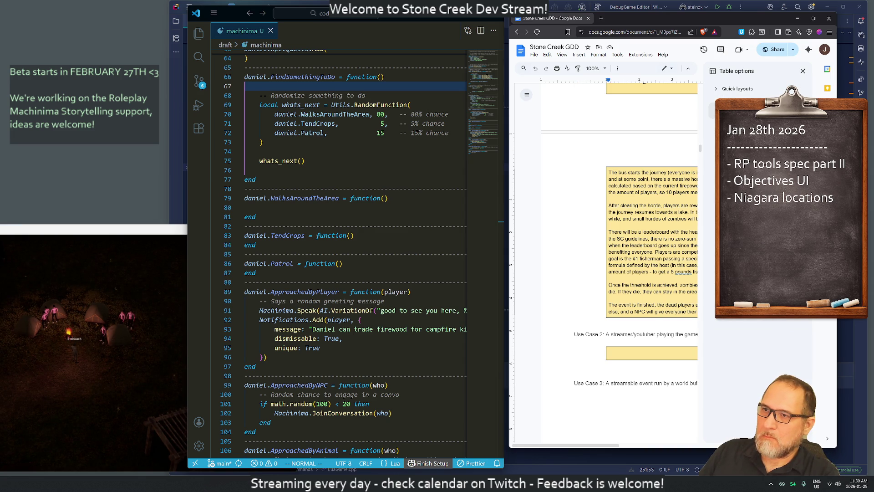
pyautogui.click(733, 259)
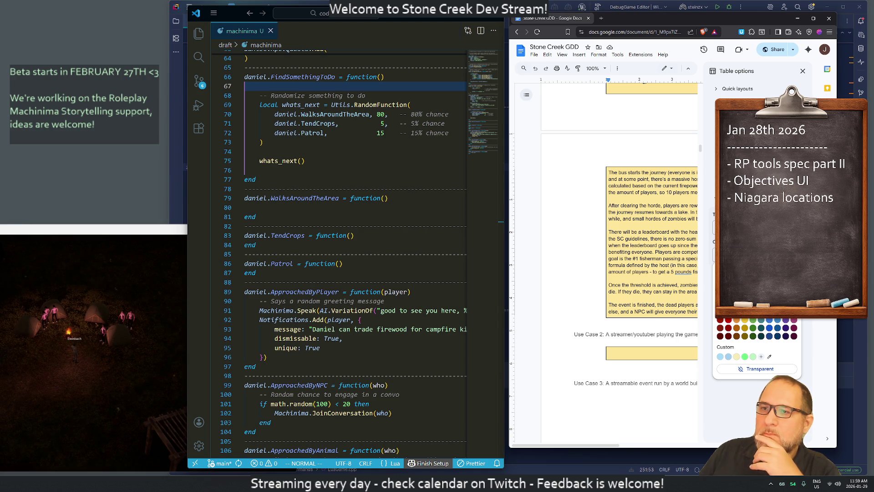
pyautogui.click(760, 369)
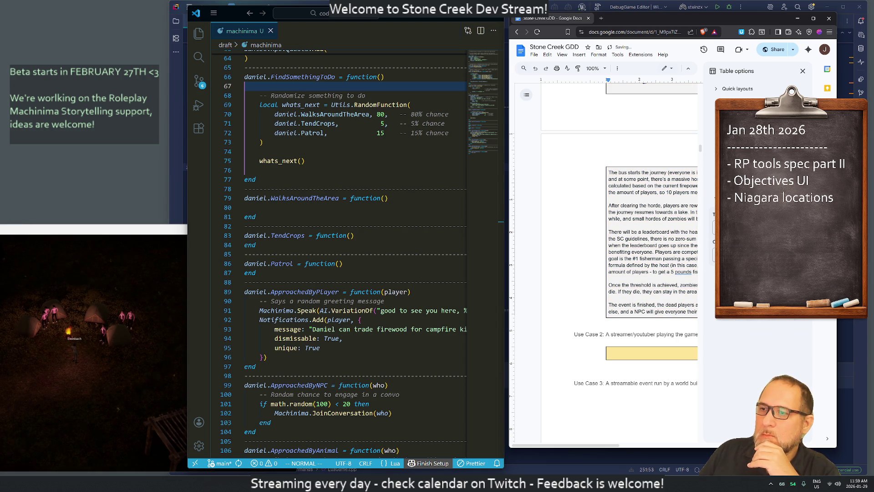
pyautogui.click(610, 352)
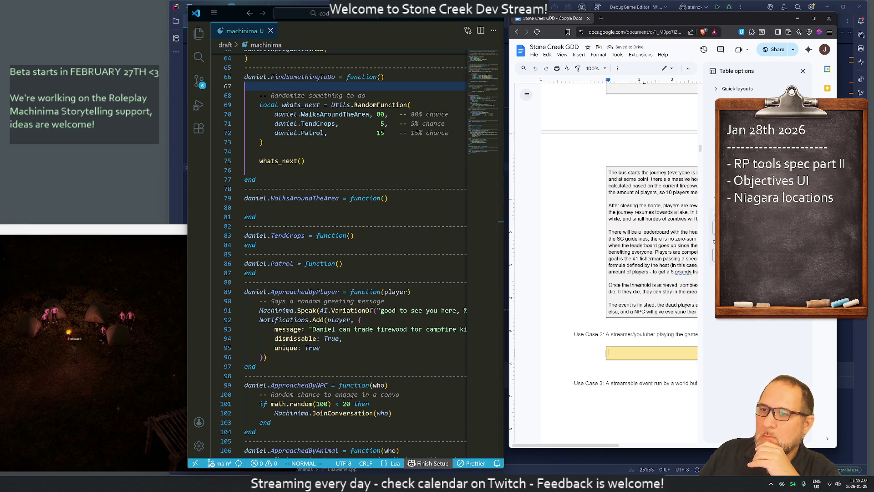
pyautogui.click(733, 260)
pyautogui.click(760, 369)
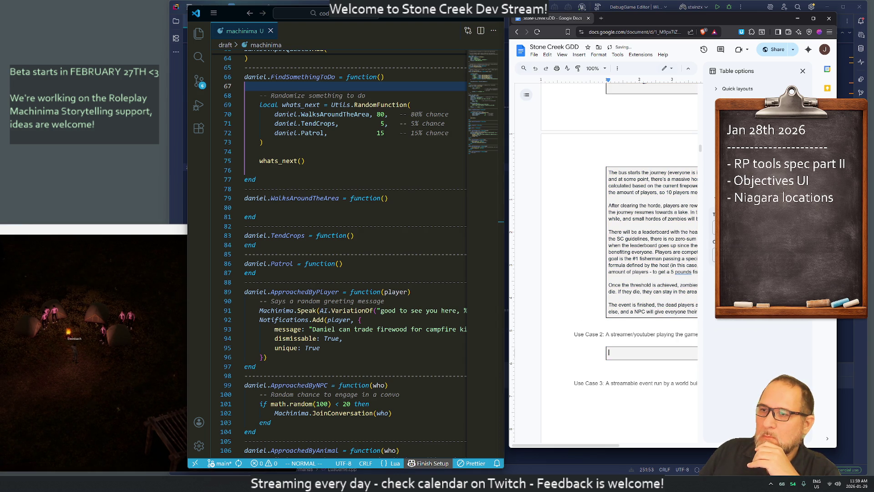
pyautogui.click(803, 71)
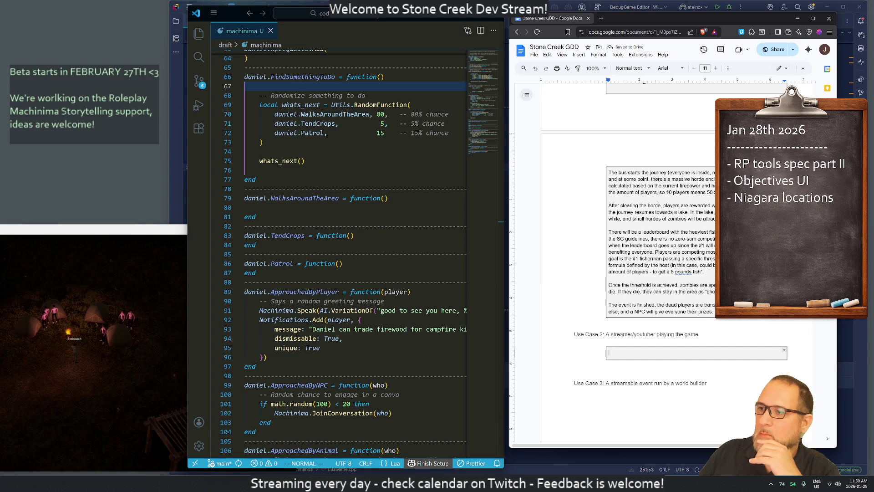
# Copy the empty Use Case 2 box and paste it under the Use Case 3 heading.
pyautogui.scroll(-3, 629, 205)
pyautogui.click(575, 274)
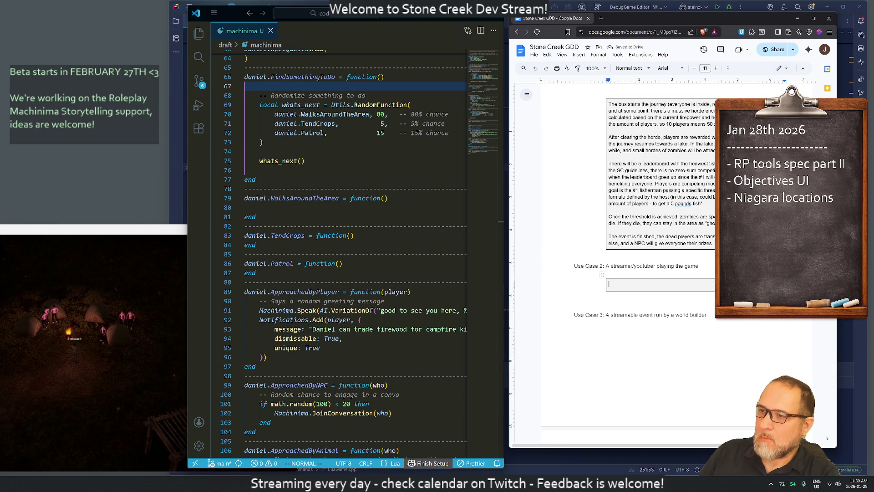
pyautogui.rightClick(618, 284)
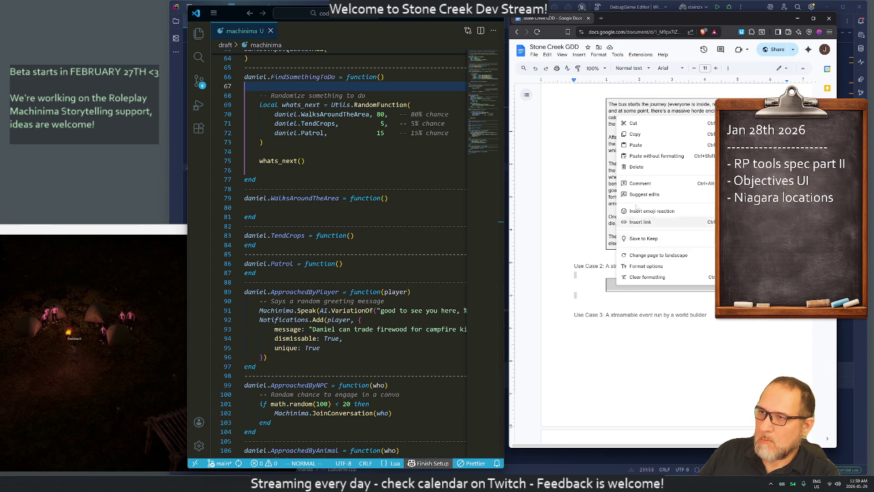
pyautogui.click(636, 134)
pyautogui.click(575, 323)
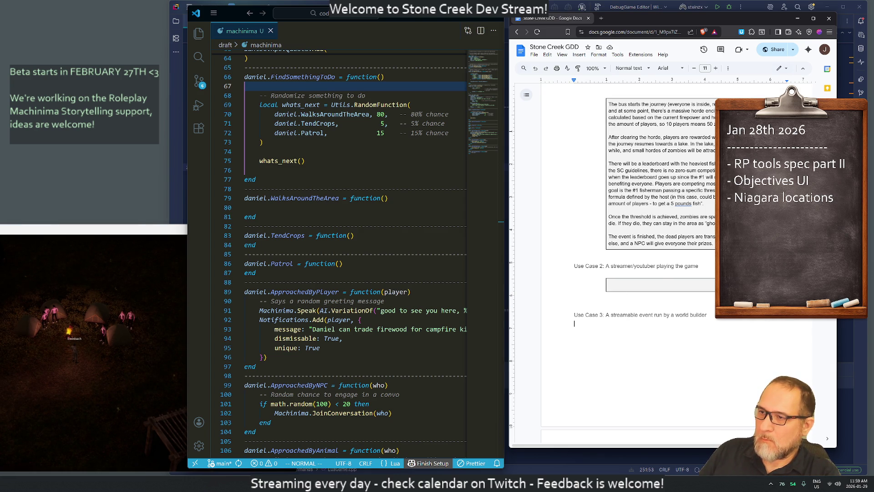
pyautogui.hotkey('ctrl', 'v')
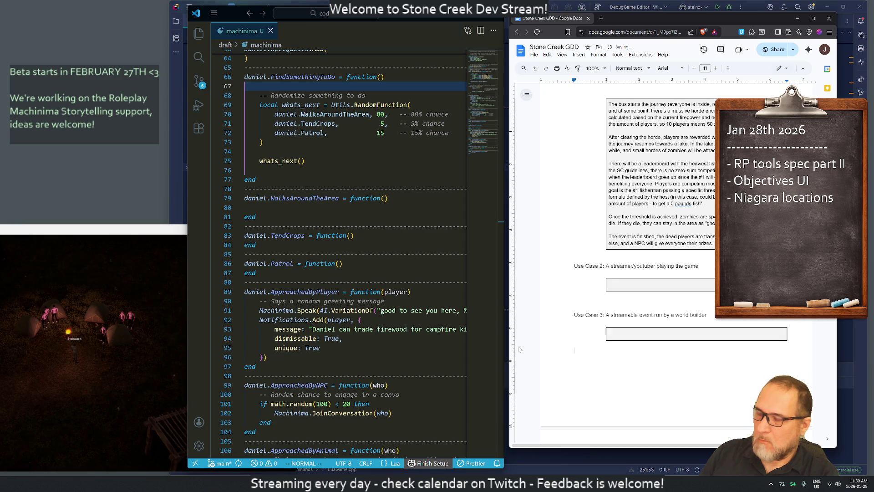
# Type '(in this case, there will be the use of a camera controlled by someone' into the Use Case 3 box.
pyautogui.click(609, 333)
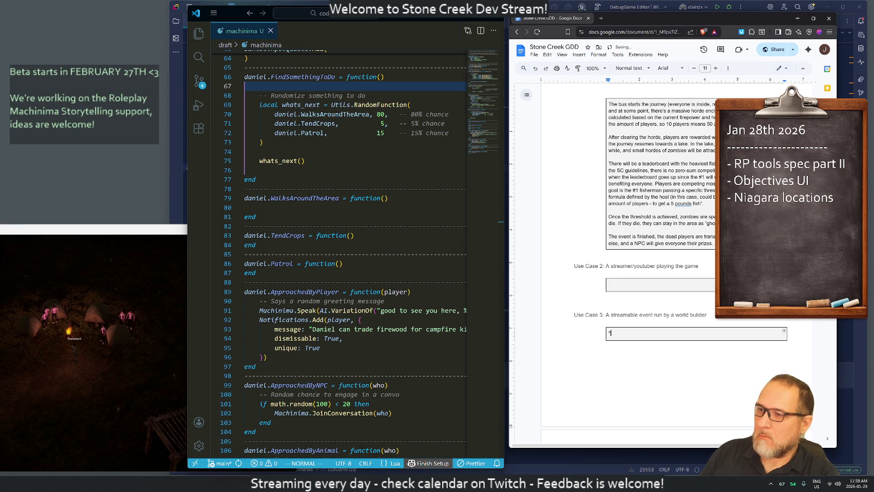
pyautogui.write('(in this')
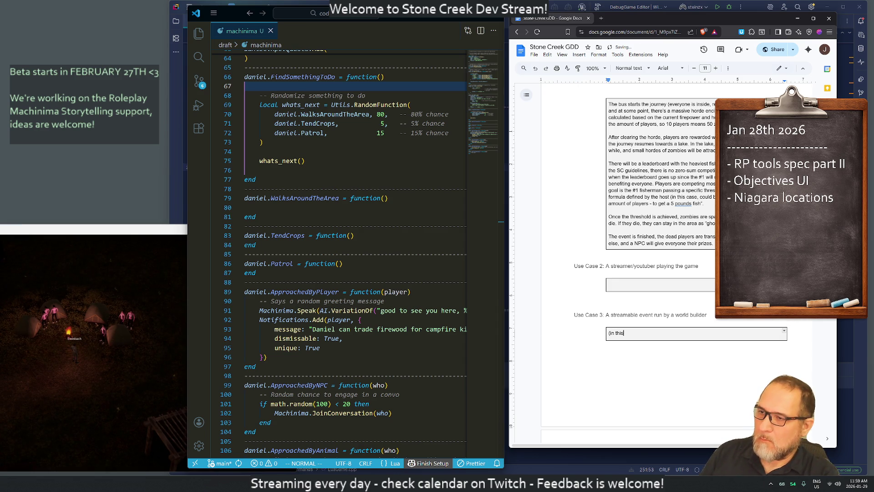
pyautogui.write(' case, there will be the use of a camera')
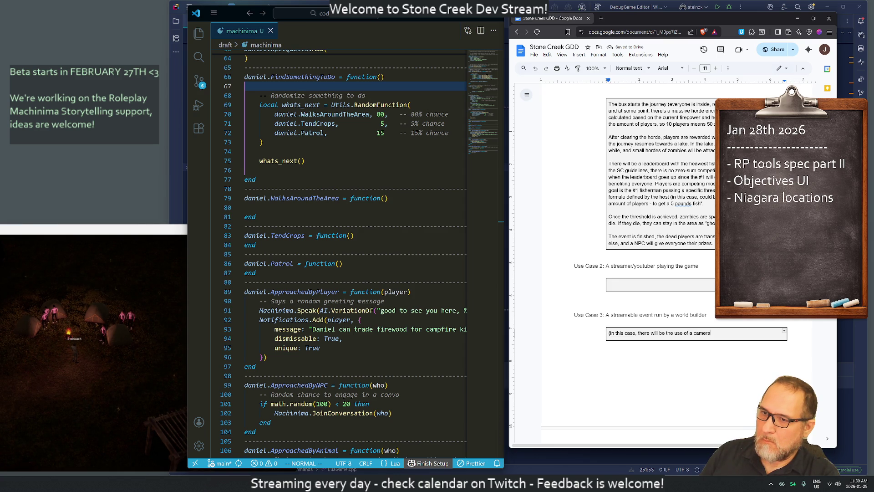
pyautogui.write('controlled by ')
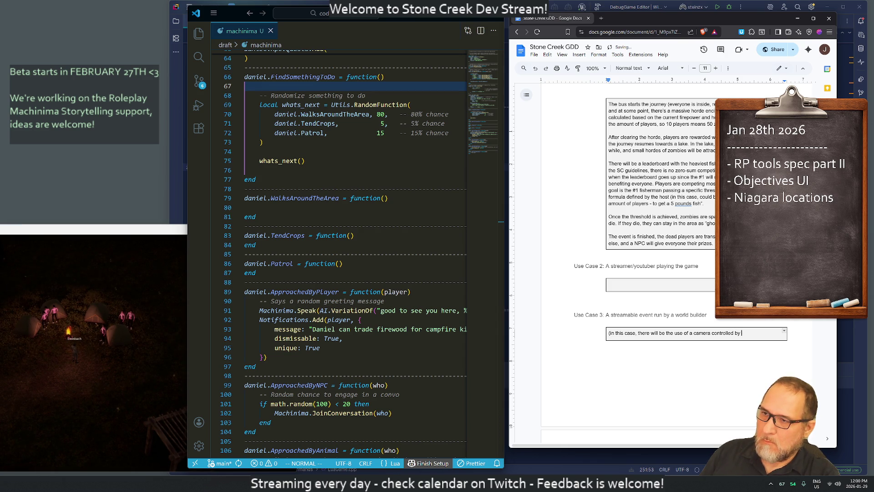
pyautogui.write('someone')
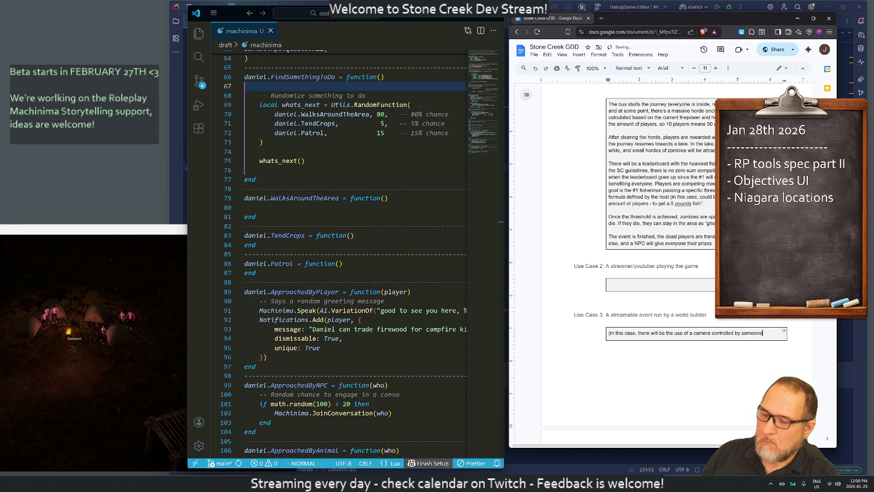
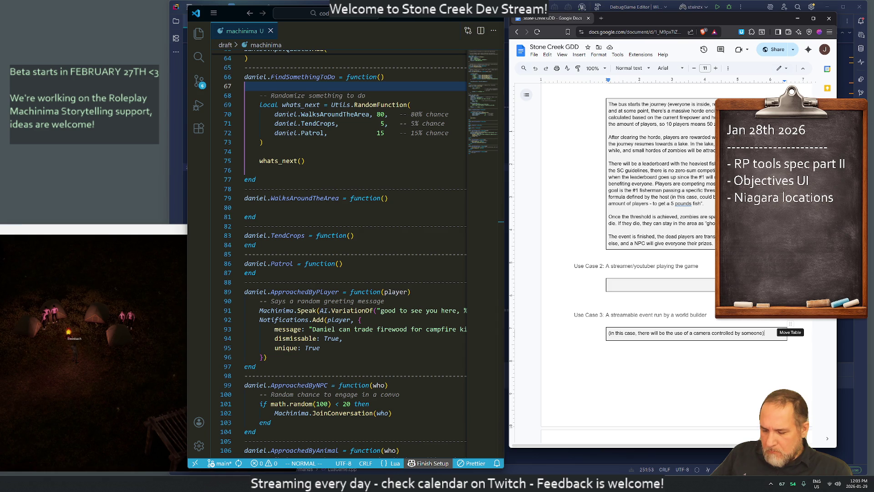
# Add a full stop after 'someone)' in the Use Case 3 camera note.
pyautogui.write('.')
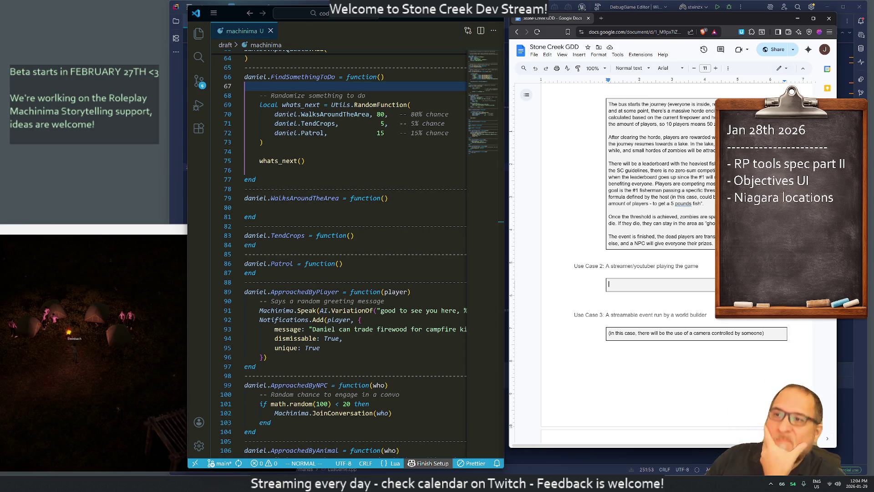
# Change 'pounds' to 'pound' in the fishing event text.
pyautogui.scroll(4, 660, 264)
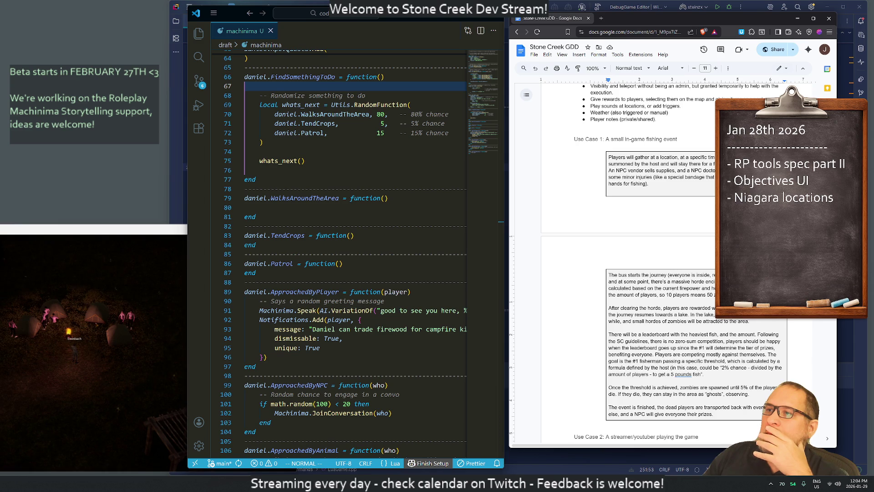
pyautogui.scroll(-4, 661, 264)
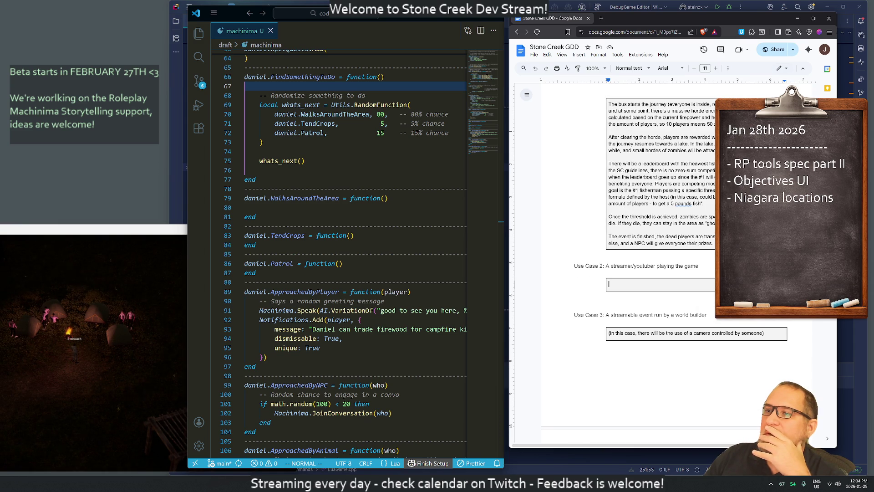
pyautogui.click(691, 204)
pyautogui.press('BackSpace')
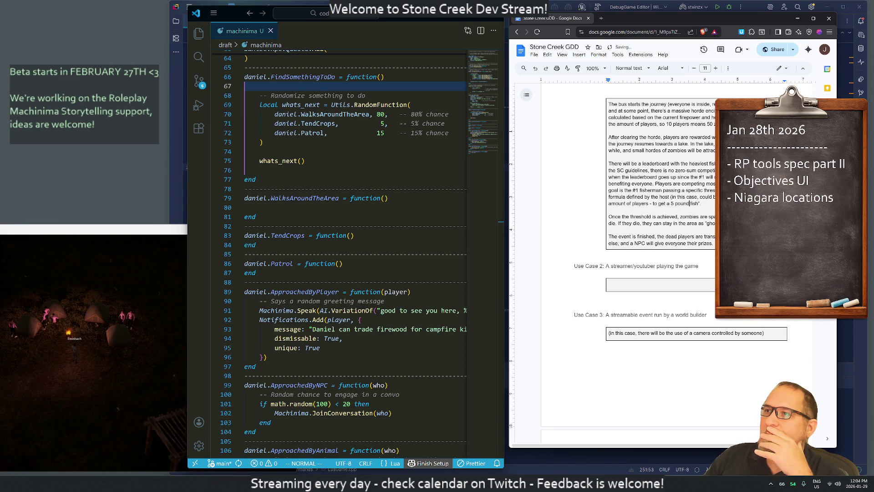
# Copy a link to the Roleplay and Storytelling Support heading, then bring up Start search.
pyautogui.scroll(5, 660, 264)
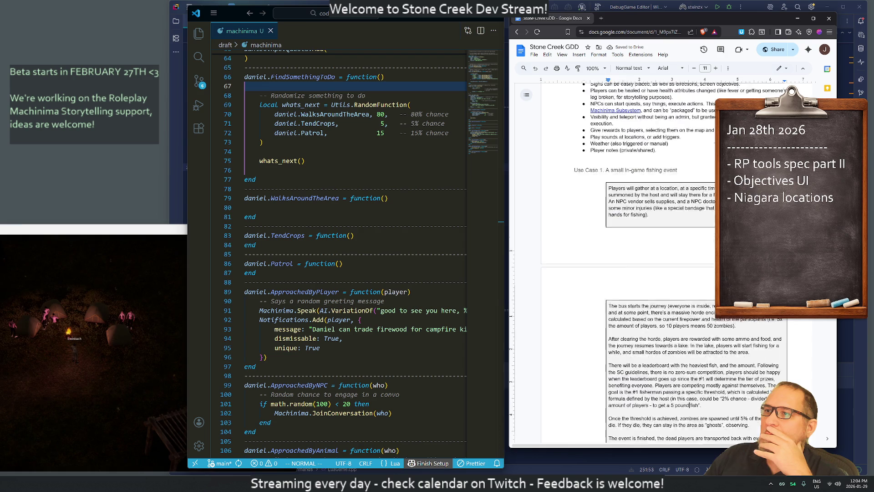
pyautogui.scroll(2, 661, 264)
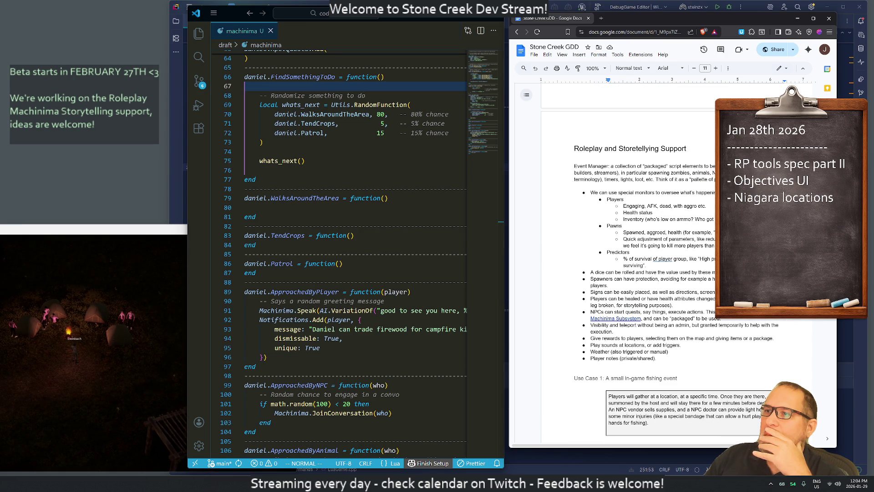
pyautogui.scroll(-2, 661, 264)
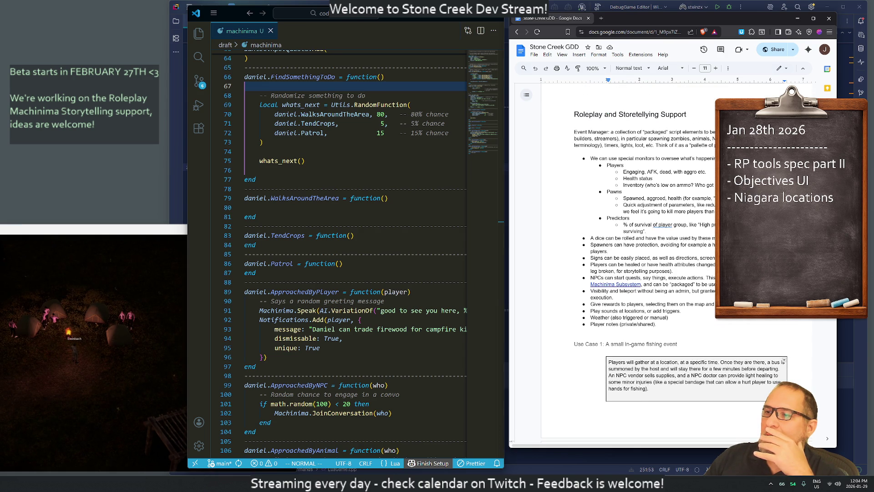
pyautogui.scroll(-5, 660, 265)
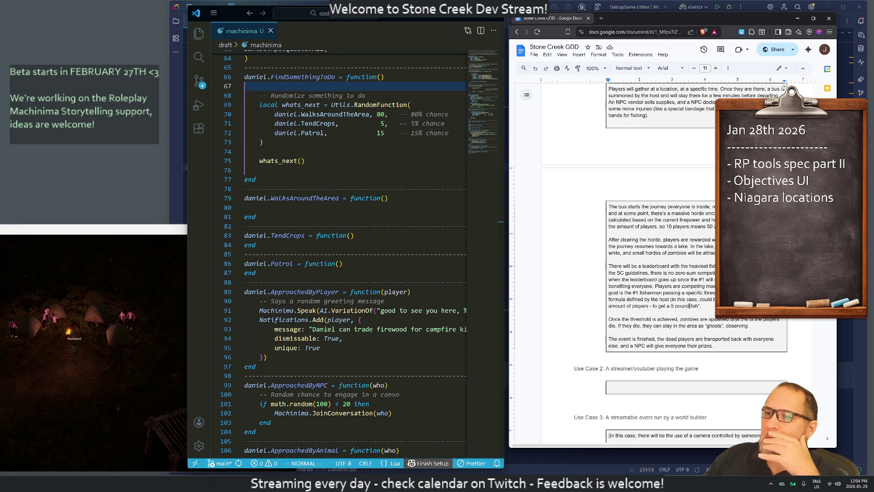
pyautogui.scroll(5, 660, 264)
pyautogui.click(593, 114)
pyautogui.rightClick(593, 116)
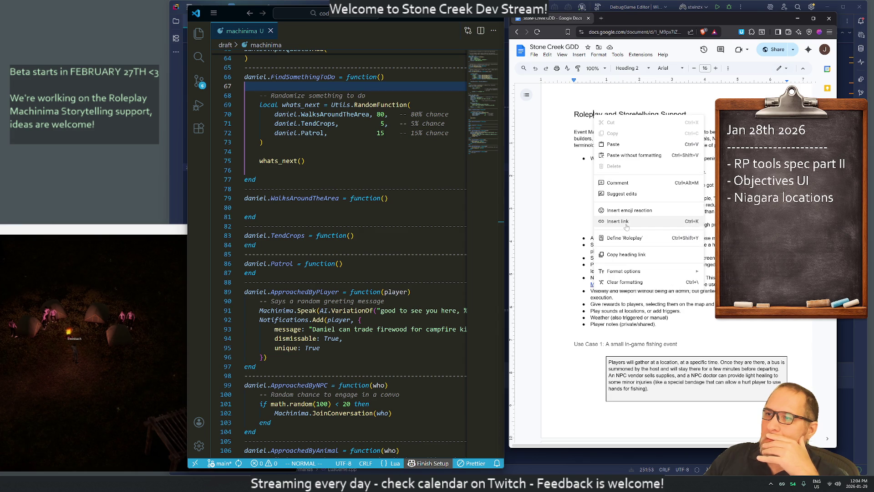
pyautogui.click(625, 255)
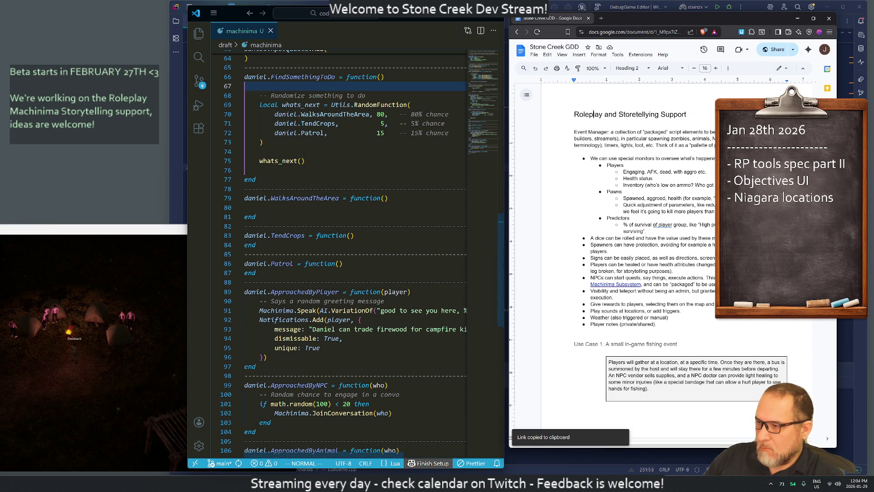
pyautogui.click(389, 464)
# Launch Discord from search, then quit Zoom Workplace from its taskbar menu.
pyautogui.write('discord')
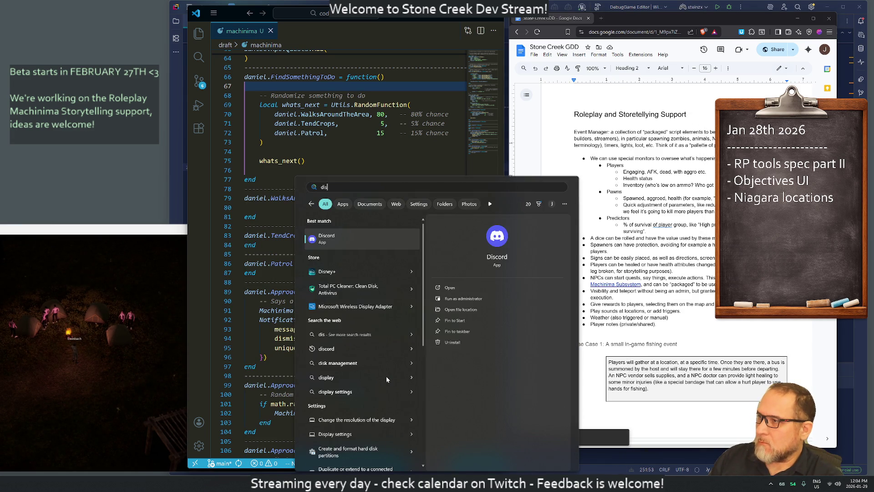
pyautogui.press('Return')
pyautogui.rightClick(445, 483)
pyautogui.click(427, 470)
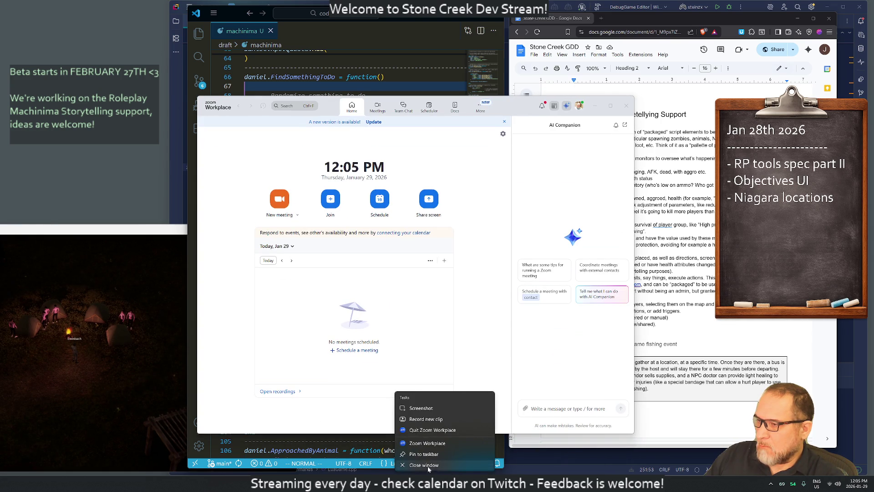
pyautogui.click(428, 469)
pyautogui.moveTo(437, 471)
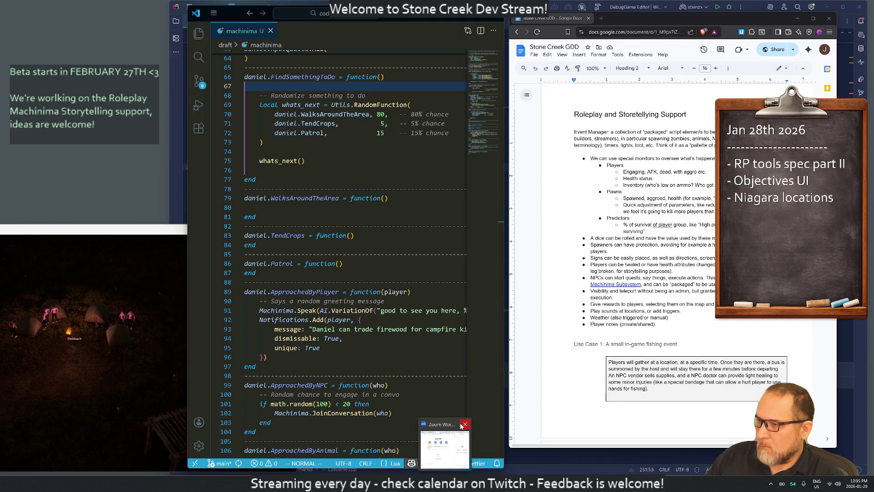
pyautogui.click(461, 426)
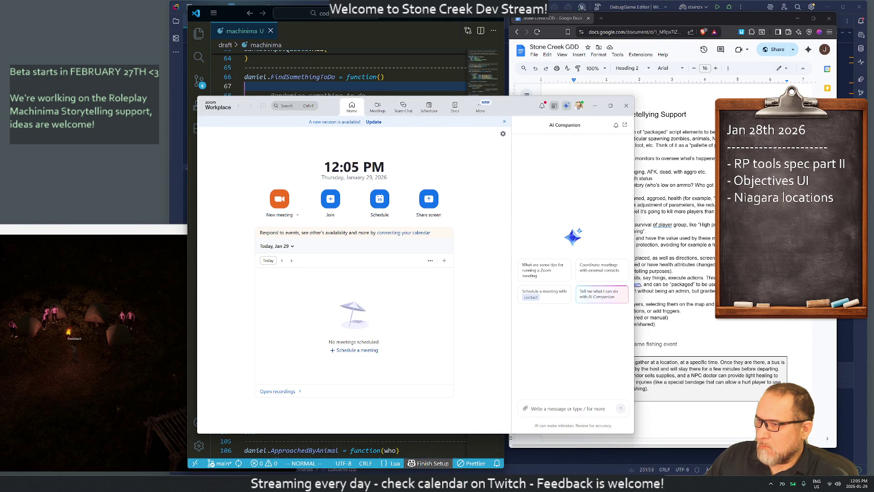
pyautogui.rightClick(444, 483)
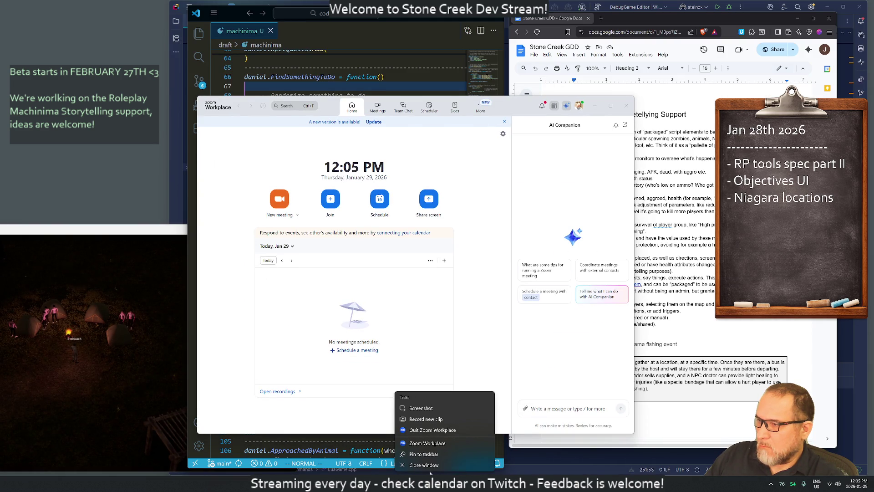
pyautogui.click(423, 431)
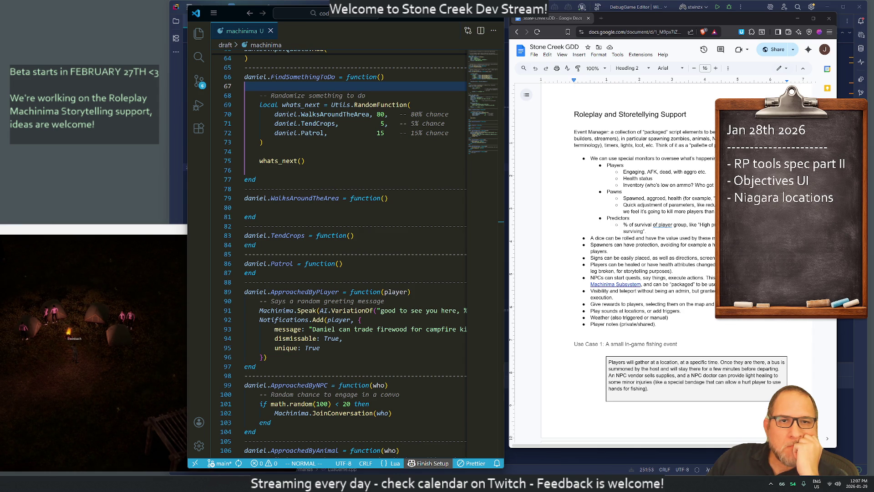
pyautogui.click(590, 114)
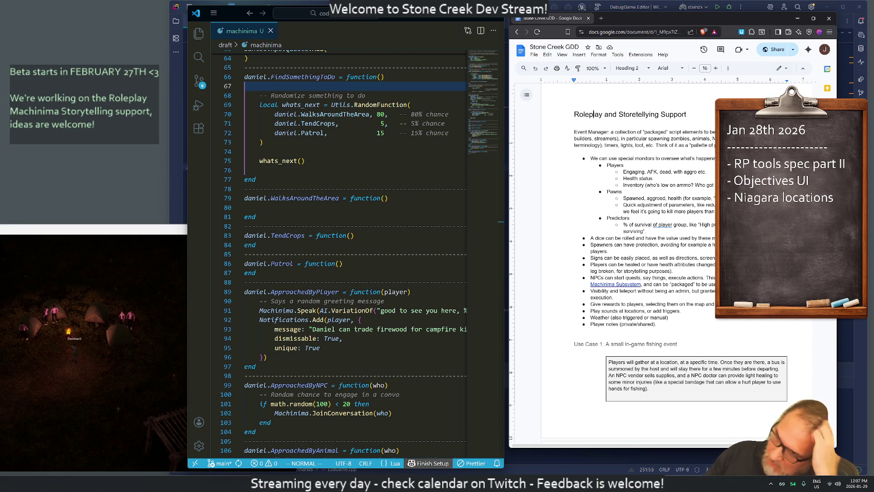
# Reopen current-note.twitch.txt in vim from the Cygwin terminal.
pyautogui.scroll(-3, 629, 273)
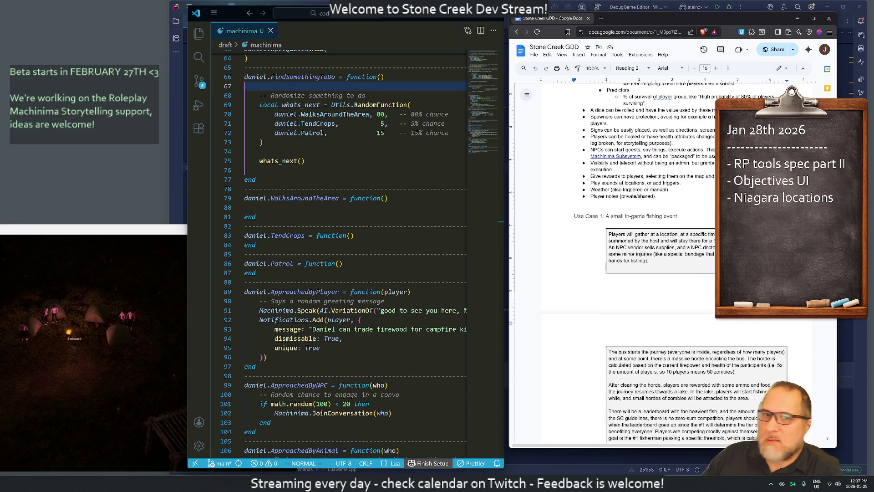
pyautogui.press('super')
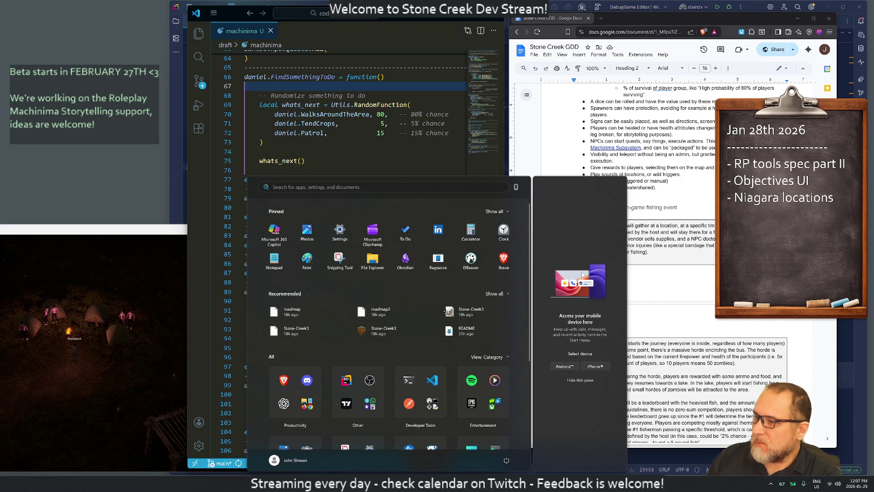
pyautogui.press('Escape')
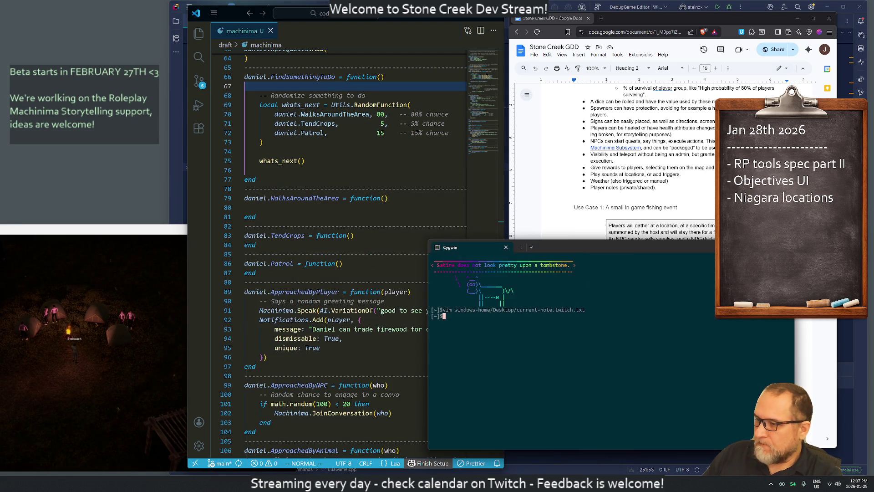
pyautogui.press('Up')
pyautogui.press('Return')
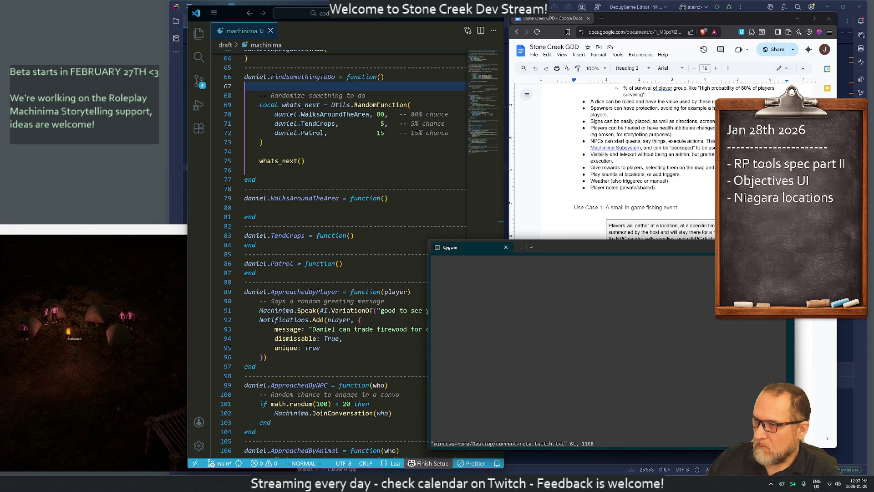
# Replace the note lines with 'Objective UI: how we see objectives' and 'on screen'.
pyautogui.press('k')
pyautogui.press('k')
pyautogui.press('k')
pyautogui.press('V')
pyautogui.press('j')
pyautogui.press('j')
pyautogui.write('diOb')
pyautogui.write('jetv')
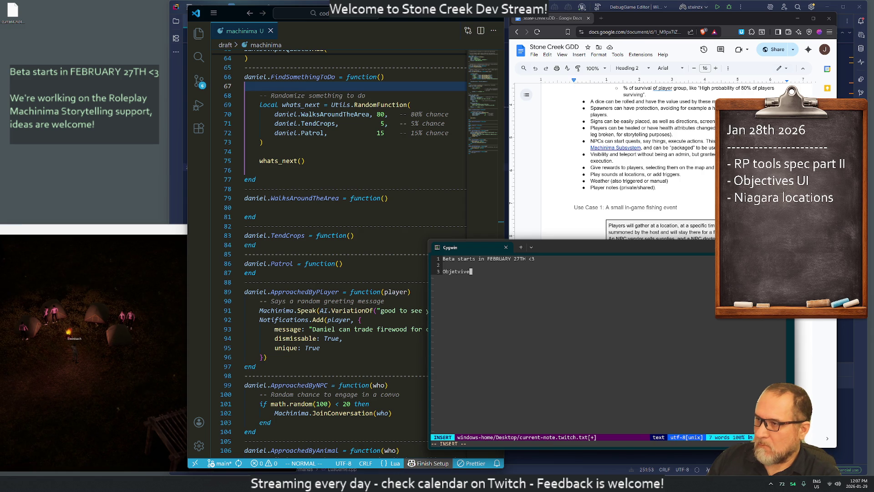
pyautogui.press('BackSpace')
pyautogui.write('iv')
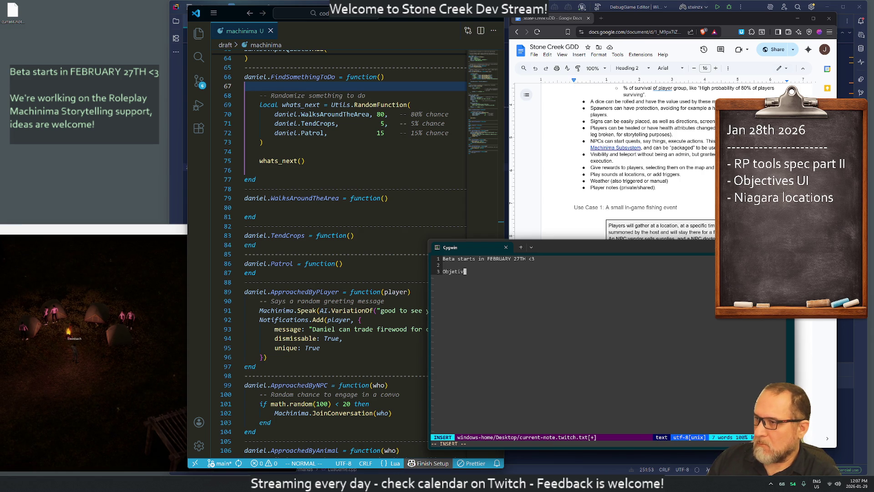
pyautogui.write('e UI: how ')
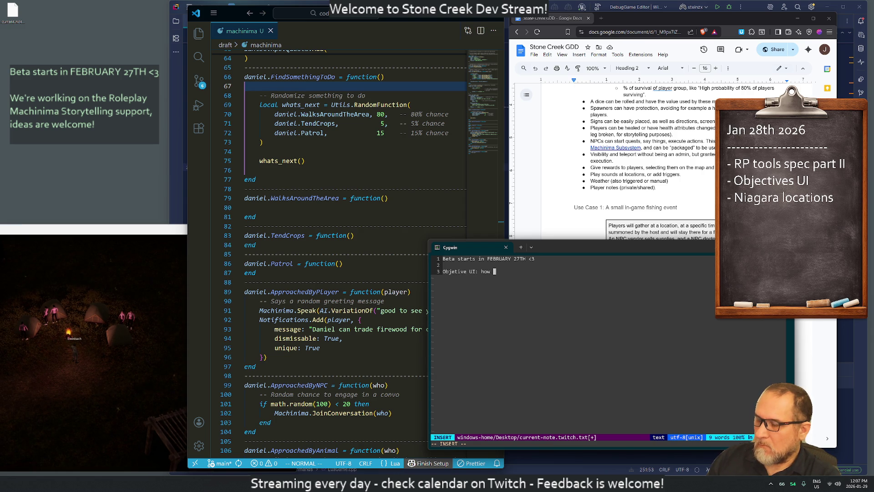
pyautogui.write('we see obje')
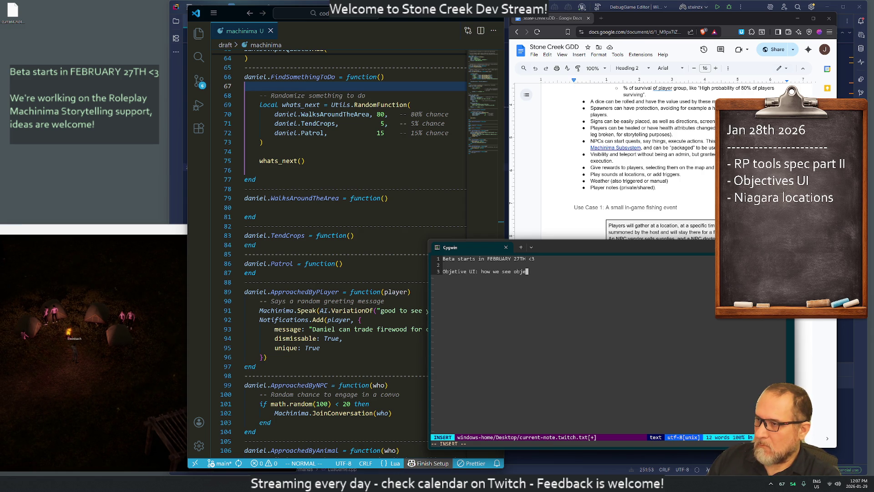
pyautogui.write('ttives')
pyautogui.press('Return')
pyautogui.write('on screen')
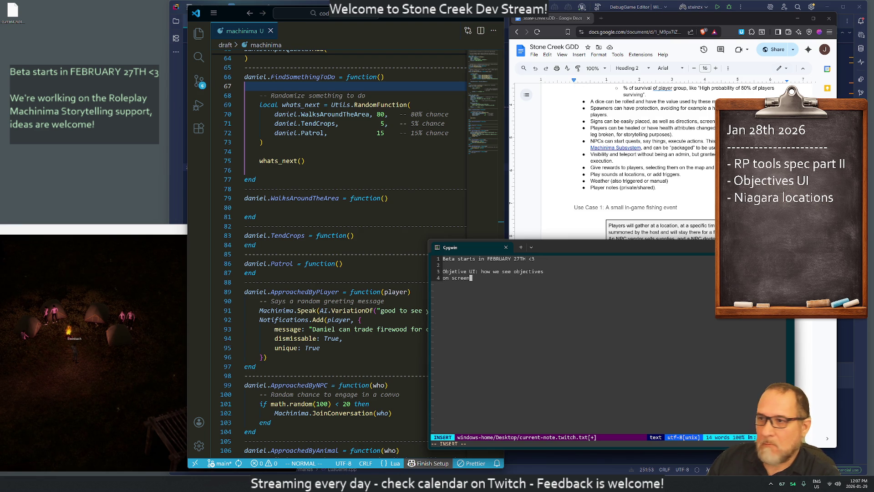
# Change 'we' to 'players' and rejoin 'on screen' onto the objectives line.
pyautogui.press('Escape')
pyautogui.press('k')
pyautogui.press('w')
pyautogui.press('w')
pyautogui.press('w')
pyautogui.press('i')
pyautogui.press('Return')
pyautogui.press('Up')
pyautogui.hotkey('ctrl', 'Right')
pyautogui.hotkey('ctrl', 'Right')
pyautogui.hotkey('ctrl', 'Right')
pyautogui.press('BackSpace')
pyautogui.press('BackSpace')
pyautogui.write('layers')
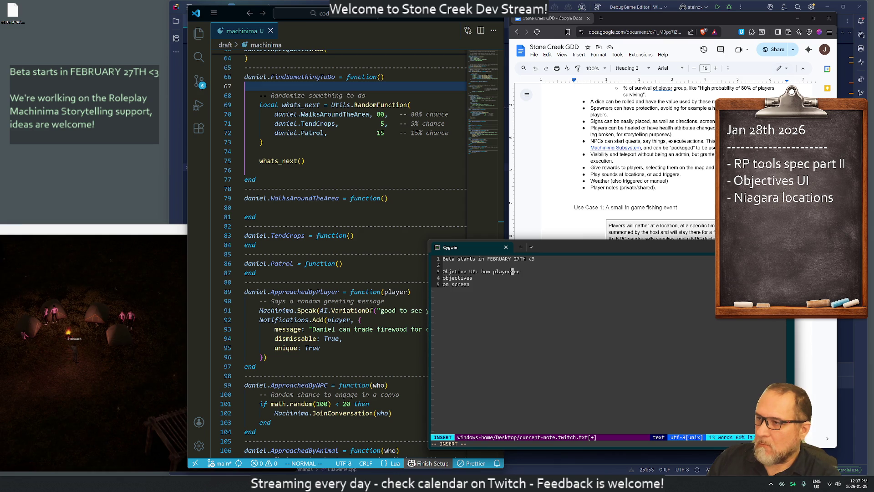
pyautogui.press('Escape')
pyautogui.press('j')
pyautogui.hotkey('shift', 'j')
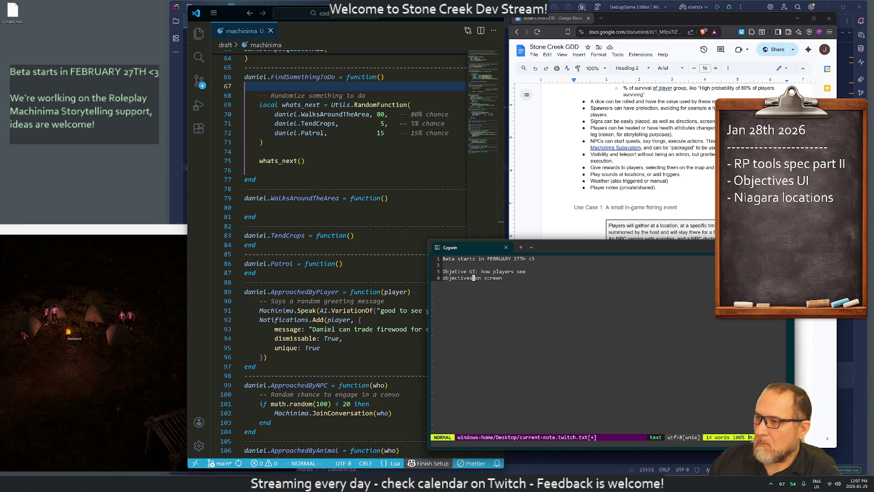
# Append ', like notifications or quest objectives.' to the note.
pyautogui.hotkey('shift', 'a')
pyautogui.write(',')
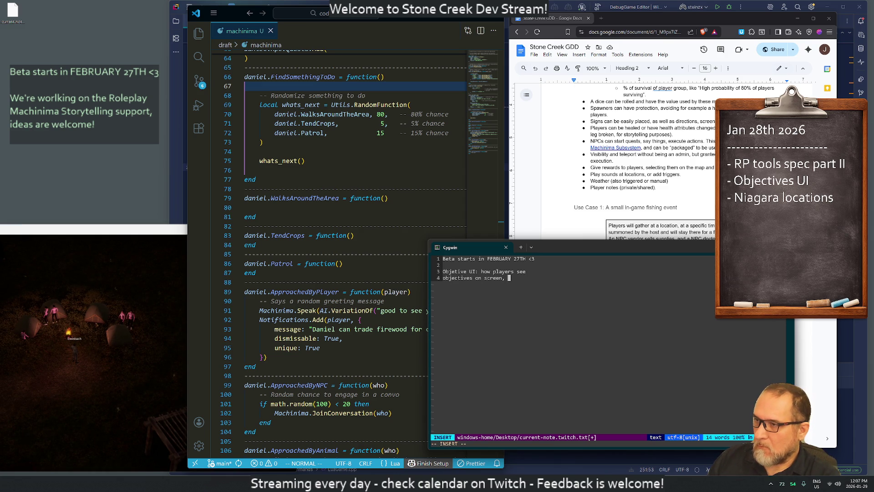
pyautogui.press('BackSpace')
pyautogui.press('BackSpace')
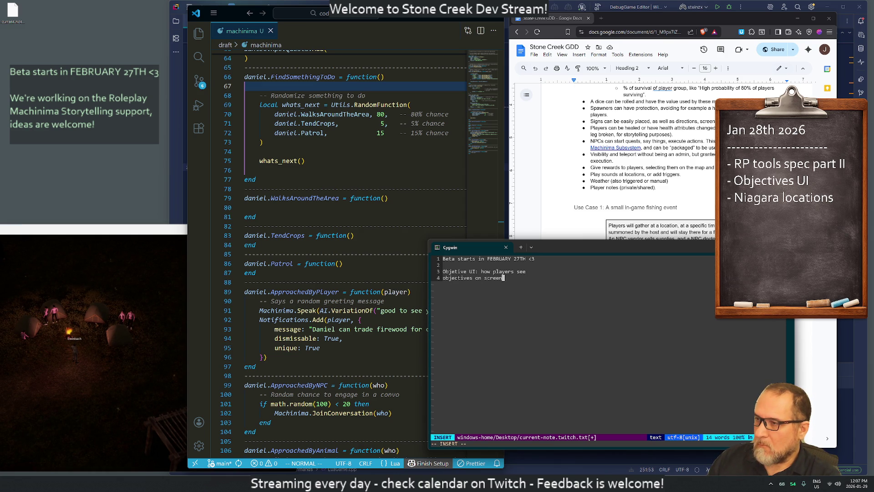
pyautogui.write(', like')
pyautogui.press('Return')
pyautogui.write('n')
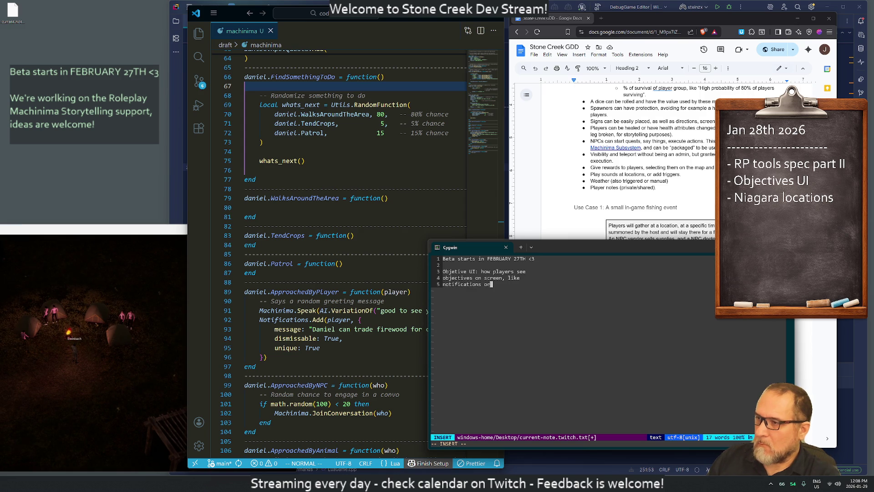
pyautogui.write('otifications or quest objec')
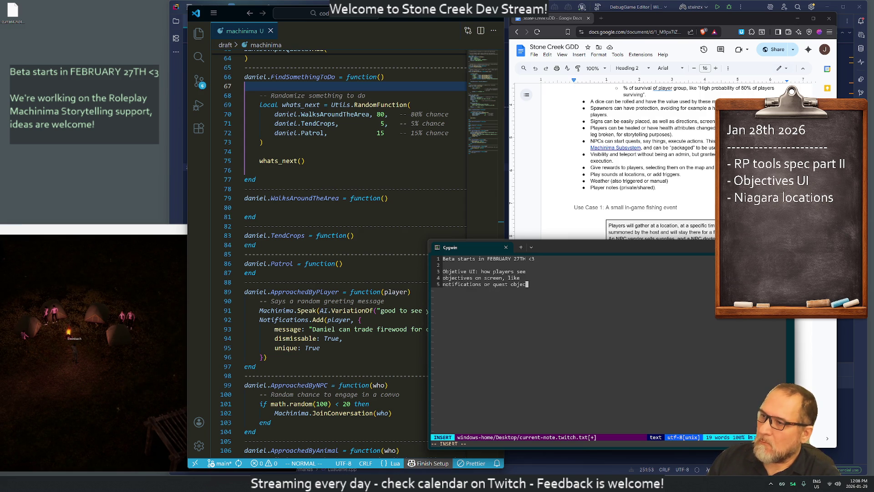
pyautogui.write('tives.')
pyautogui.press('BackSpace')
pyautogui.press('BackSpace')
pyautogui.press('BackSpace')
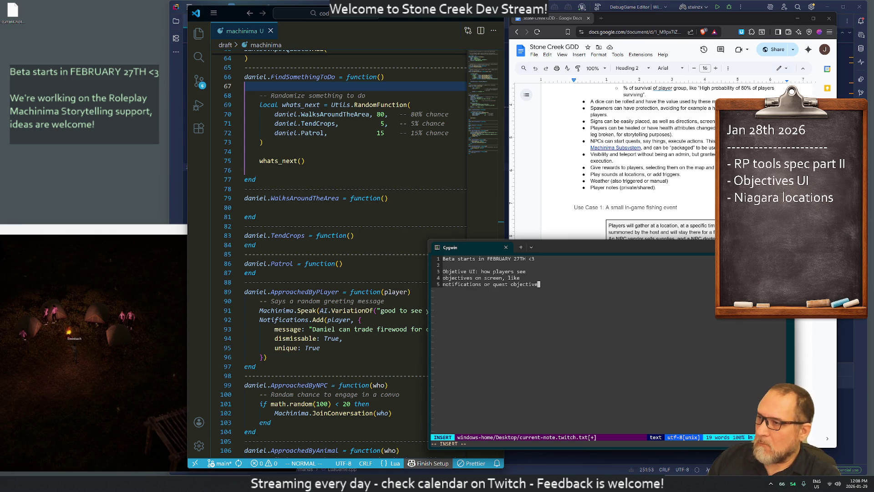
pyautogui.write('o')
pyautogui.press('BackSpace')
pyautogui.press('BackSpace')
pyautogui.press('BackSpace')
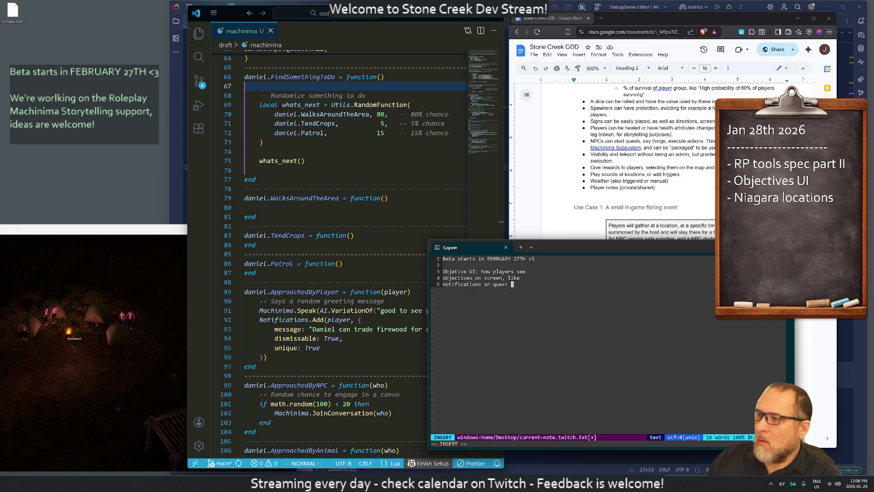
pyautogui.press('Return')
pyautogui.write('objectives.')
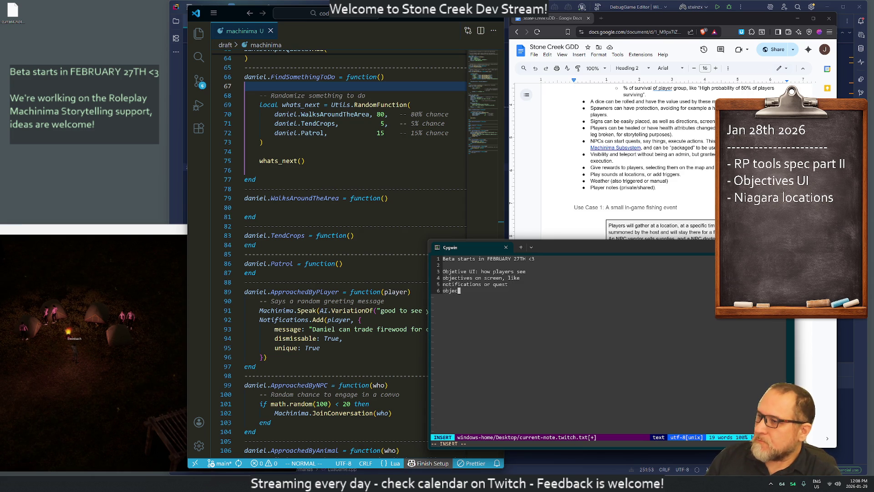
# Save and quit vim with :wq and close the terminal.
pyautogui.press('Escape')
pyautogui.write(':wq')
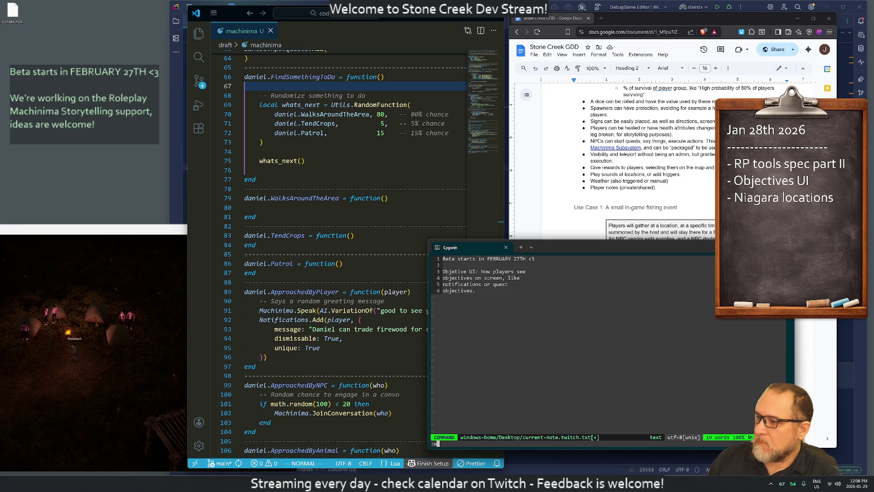
pyautogui.press('Return')
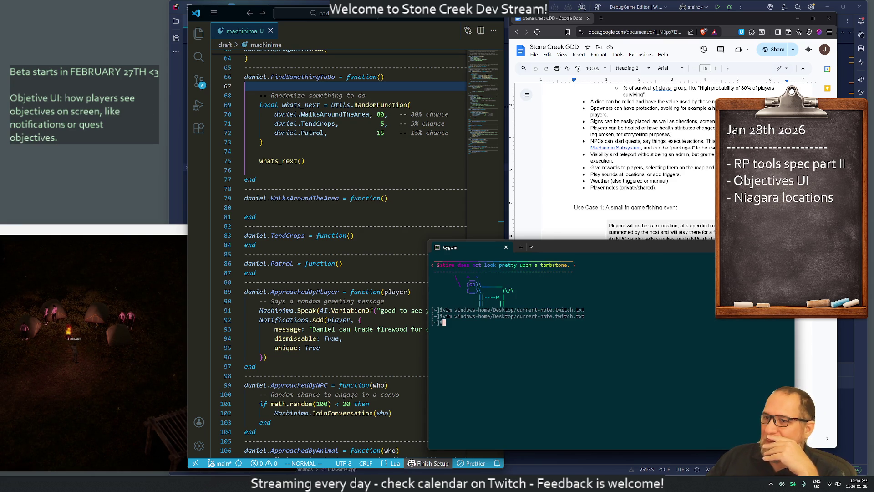
pyautogui.hotkey('ctrl', 'd')
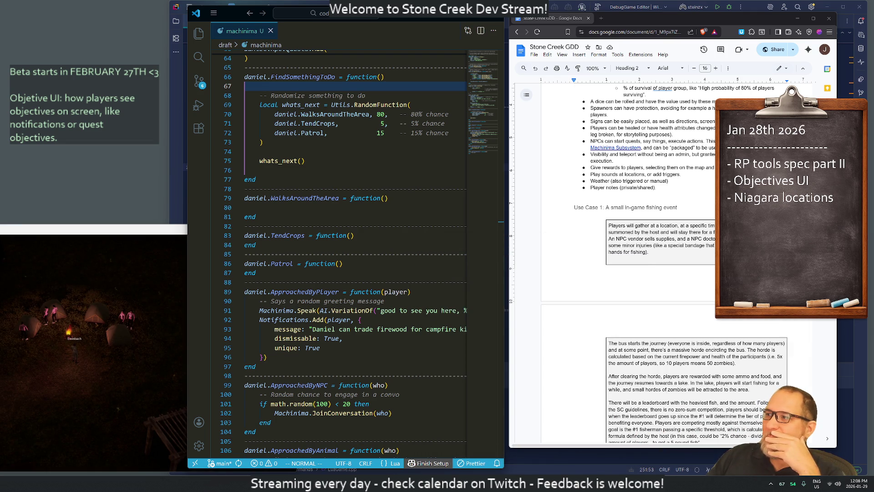
# Centre and enlarge the Stone Creek game window, then start a screen snip.
pyautogui.moveTo(137, 229)
pyautogui.mouseDown()
pyautogui.moveTo(515, 136)
pyautogui.moveTo(551, 90)
pyautogui.mouseUp()
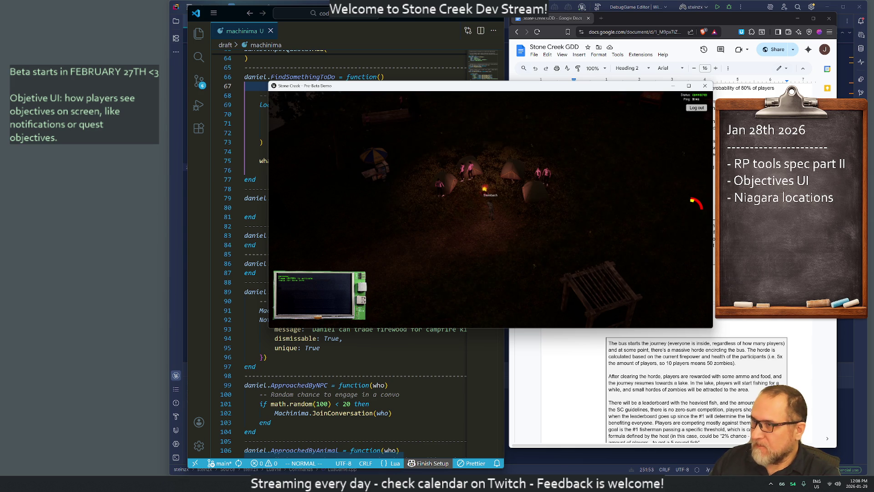
pyautogui.press('super+shift+s')
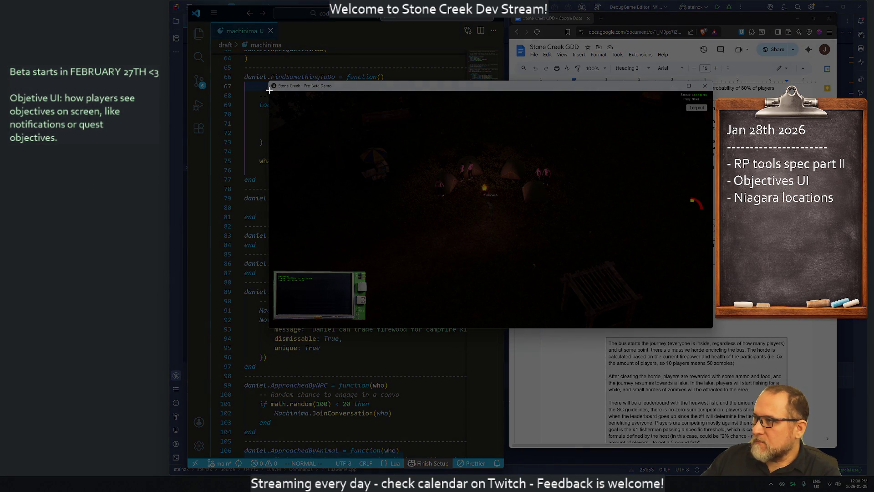
# Snip the whole Stone Creek game window and open the capture in Paint.
pyautogui.moveTo(269, 81)
pyautogui.mouseDown()
pyautogui.moveTo(565, 264)
pyautogui.moveTo(712, 326)
pyautogui.mouseUp()
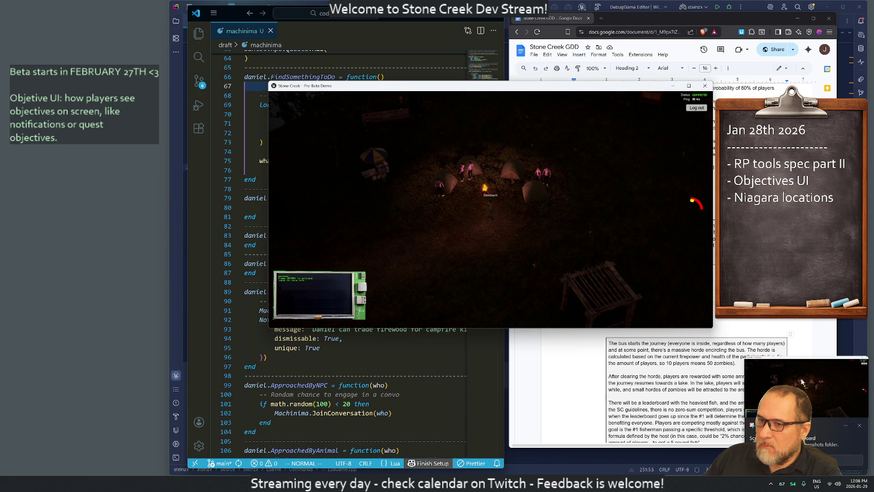
pyautogui.click(829, 400)
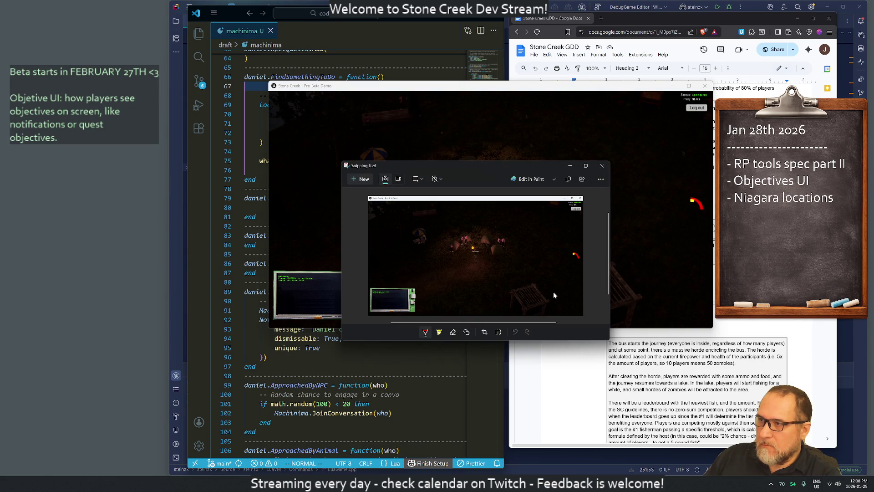
pyautogui.click(533, 179)
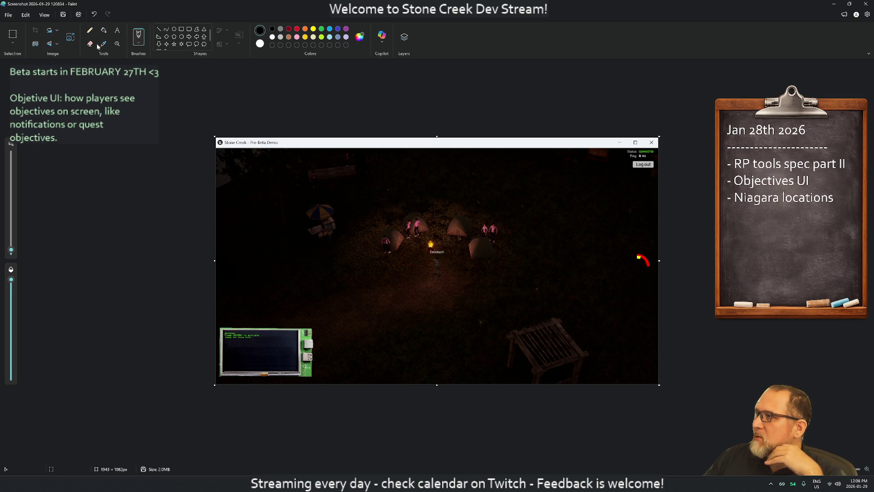
# Pick the Rectangle shape with gray and light gray colours, undoing a test box.
pyautogui.click(181, 29)
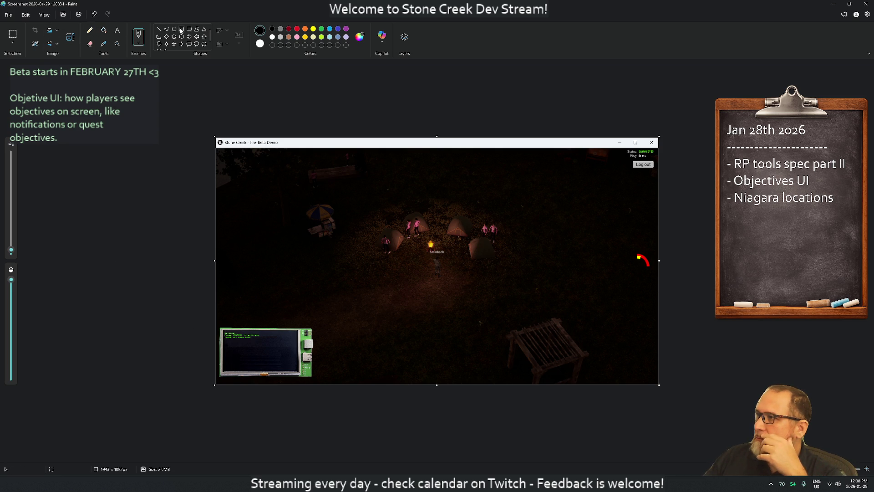
pyautogui.click(260, 43)
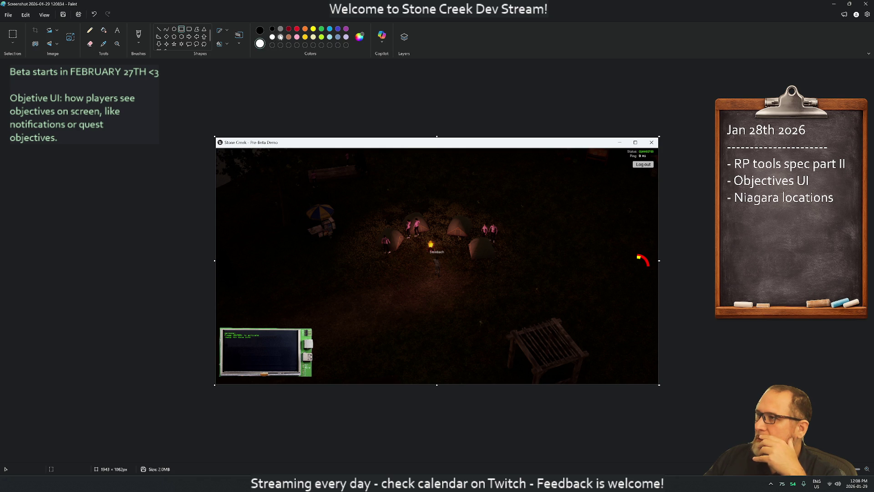
pyautogui.click(280, 29)
pyautogui.click(260, 30)
pyautogui.click(280, 37)
pyautogui.moveTo(390, 178)
pyautogui.mouseDown()
pyautogui.moveTo(499, 209)
pyautogui.moveTo(553, 208)
pyautogui.mouseUp()
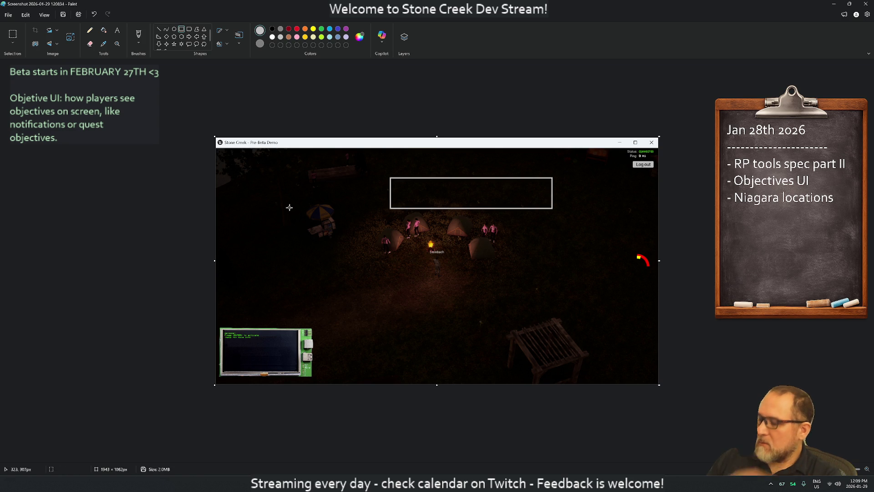
pyautogui.hotkey('ctrl', 'z')
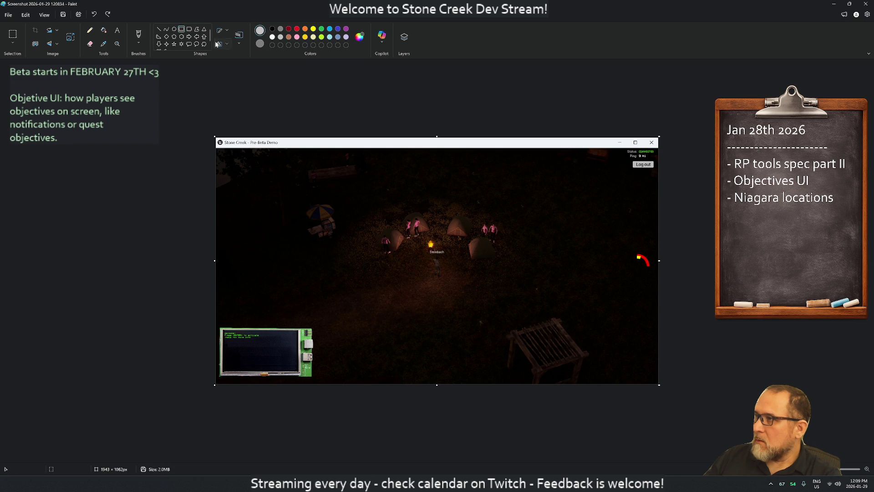
pyautogui.click(227, 31)
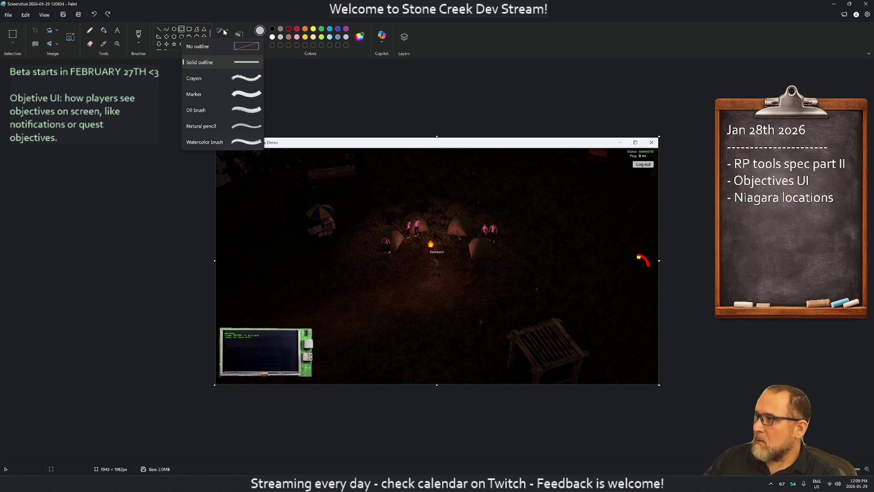
# Set shapes to no outline and solid fill, undoing a test grey box.
pyautogui.click(223, 43)
pyautogui.click(223, 44)
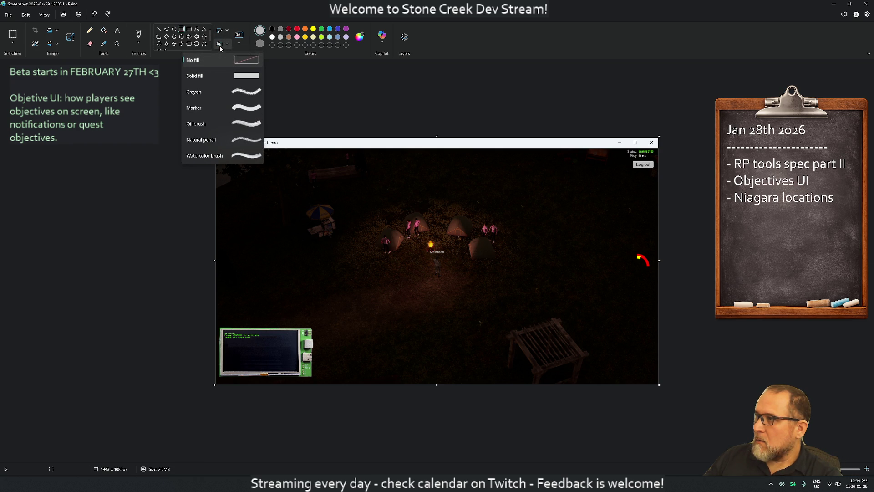
pyautogui.click(257, 75)
pyautogui.moveTo(398, 183)
pyautogui.mouseDown()
pyautogui.moveTo(487, 240)
pyautogui.moveTo(577, 251)
pyautogui.mouseUp()
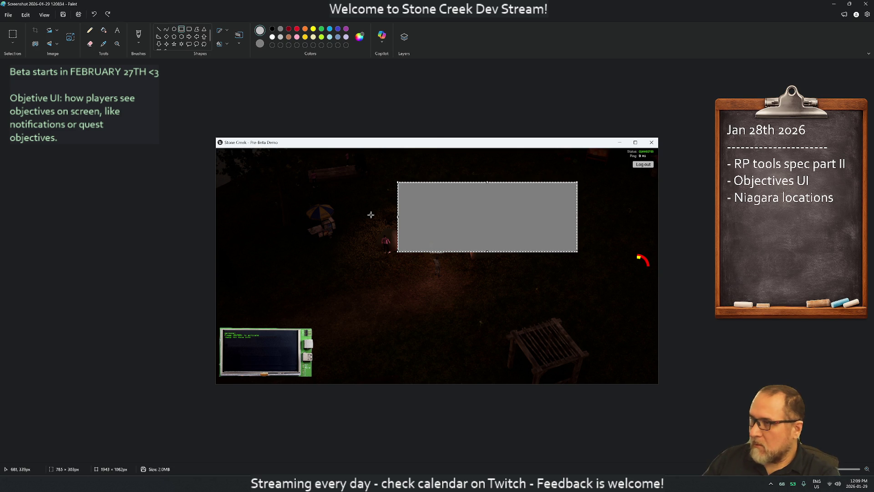
pyautogui.hotkey('ctrl', 'z')
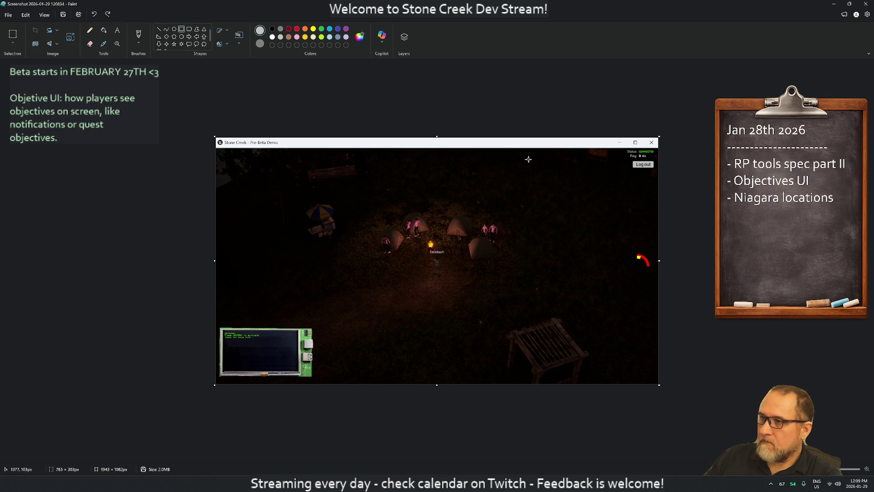
# Undo a small top-right grey box and a stray paste, then return to the browser.
pyautogui.moveTo(506, 157)
pyautogui.mouseDown()
pyautogui.moveTo(586, 177)
pyautogui.moveTo(611, 175)
pyautogui.mouseUp()
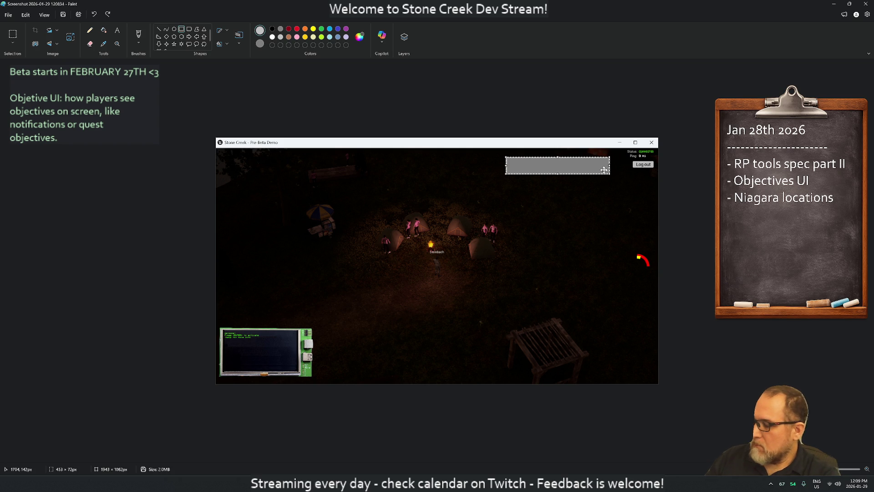
pyautogui.hotkey('ctrl', 'v')
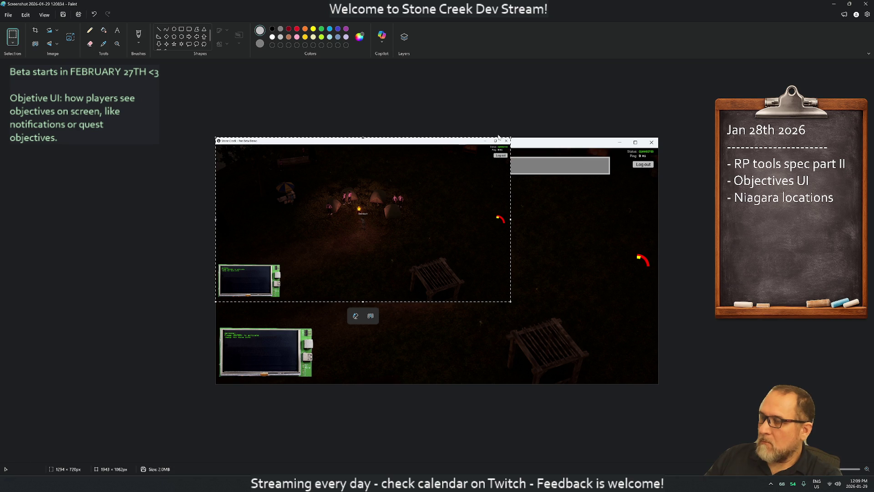
pyautogui.hotkey('ctrl', 'z')
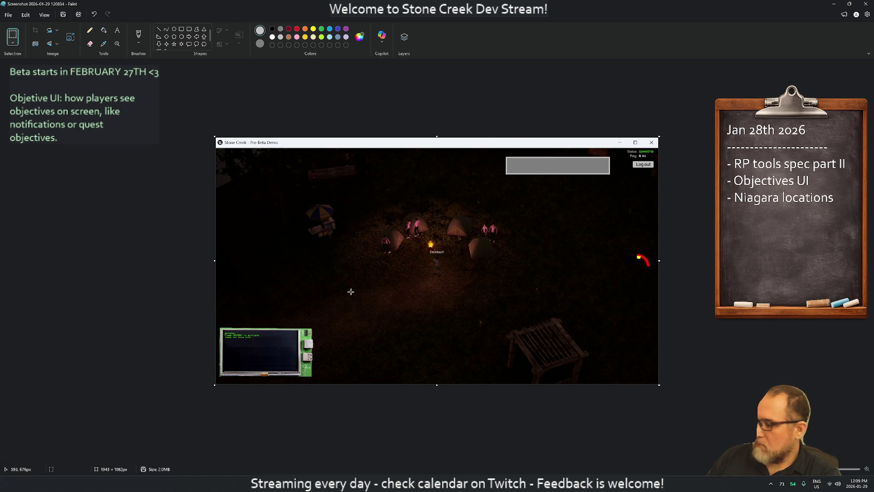
pyautogui.hotkey('ctrl', 'z')
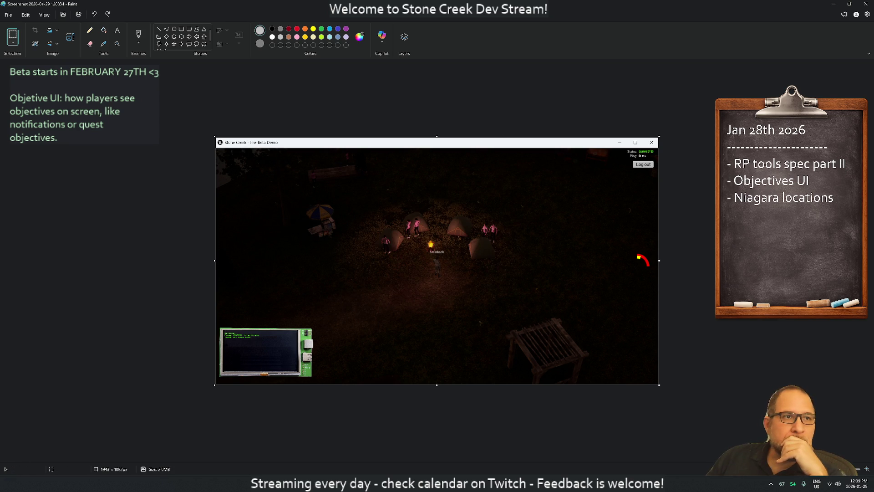
pyautogui.hotkey('alt', 'Tab')
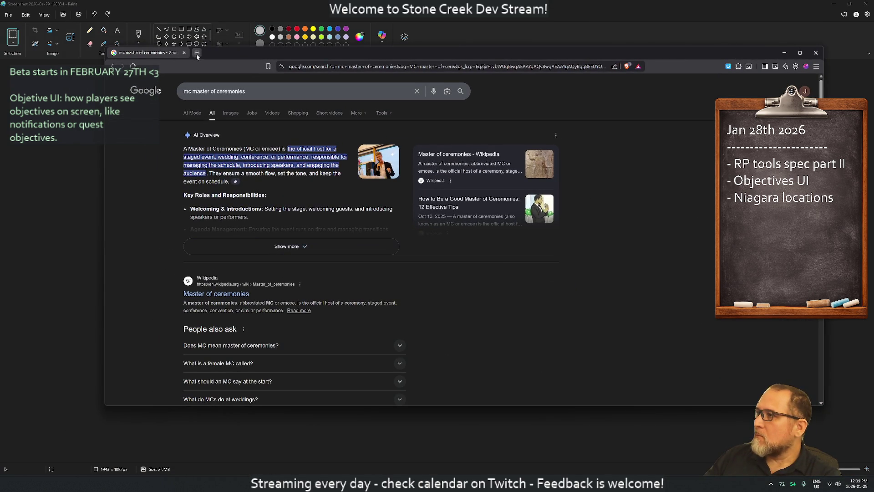
# Search Google Images for 'ingame objectives board' in a new tab.
pyautogui.click(197, 52)
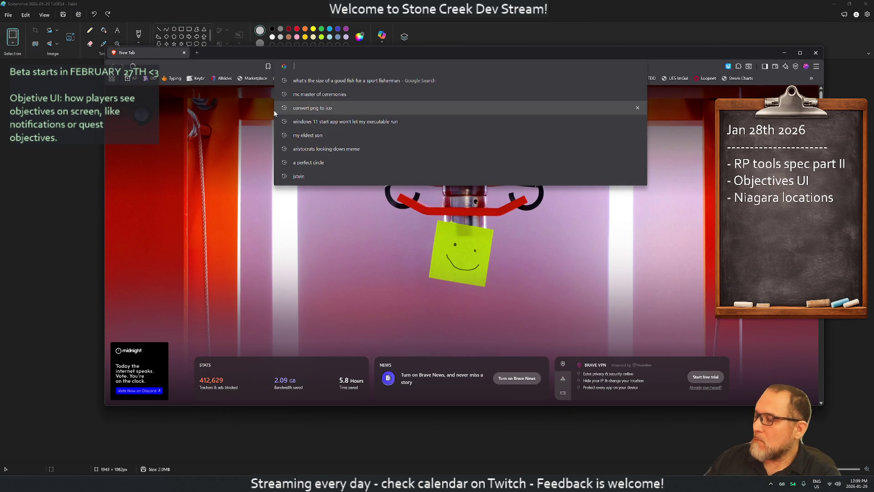
pyautogui.press('Escape')
pyautogui.write('ingame obje')
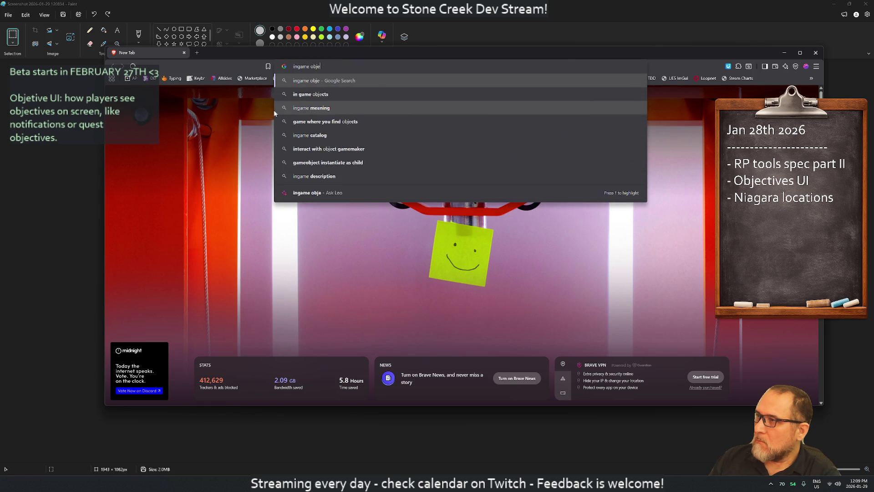
pyautogui.write('ctives board')
pyautogui.press('Return')
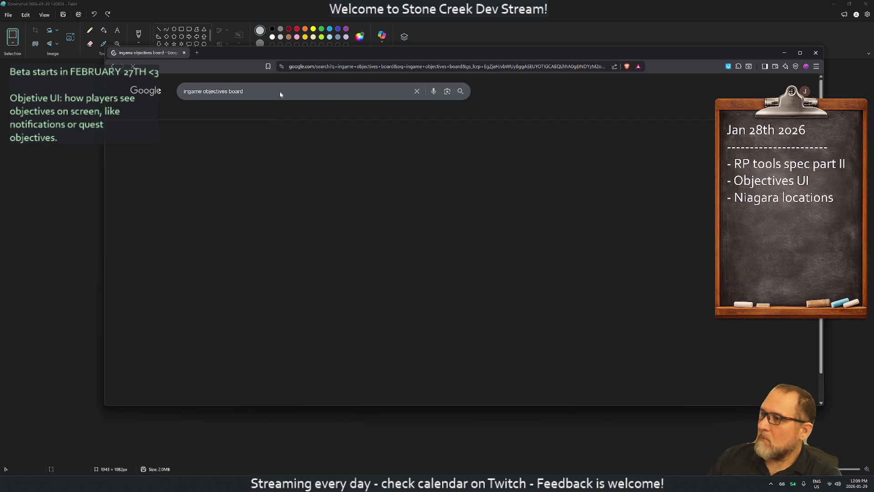
pyautogui.click(235, 116)
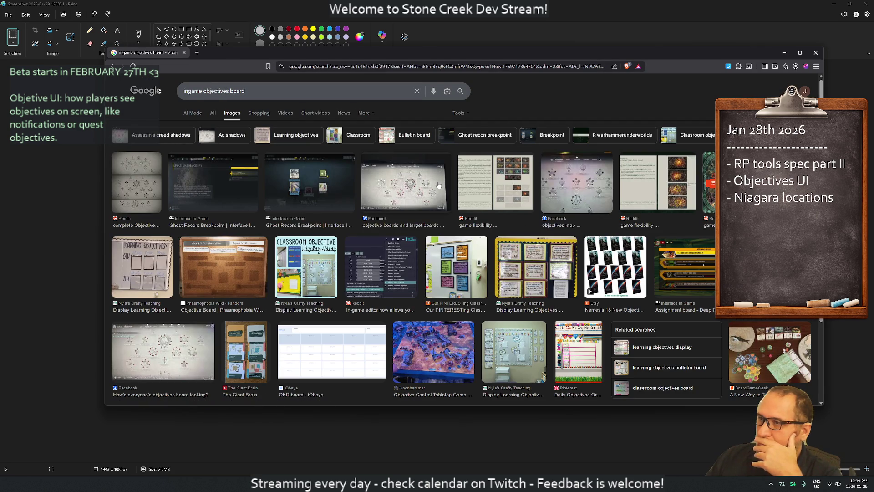
pyautogui.scroll(-1, 428, 182)
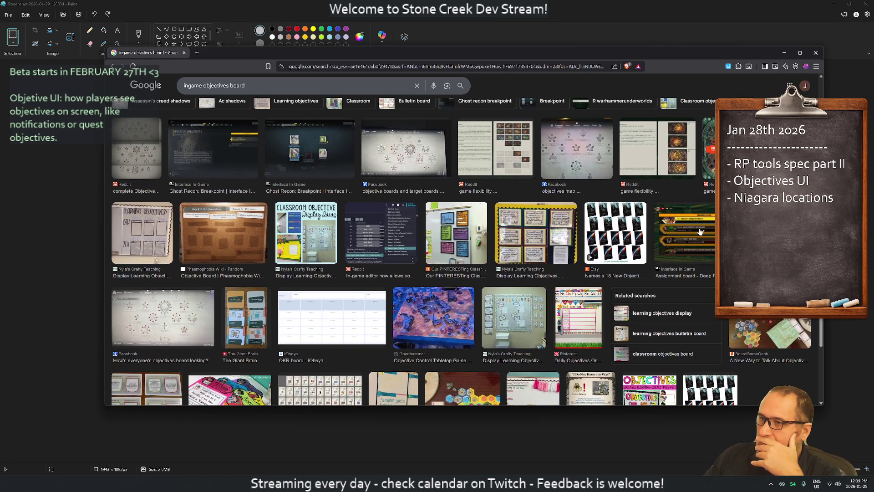
# Preview Deep Rock Galactic assignment board images from the Wiki and Gamepressure.
pyautogui.click(701, 233)
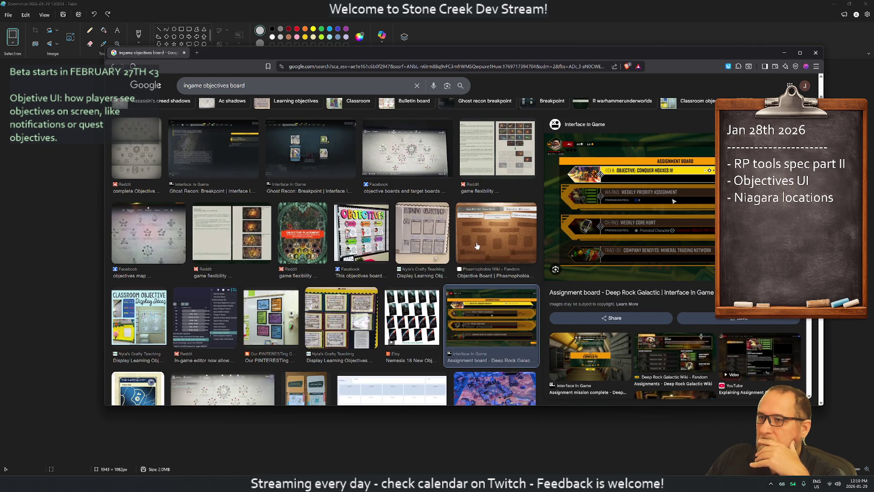
pyautogui.scroll(-5, 477, 246)
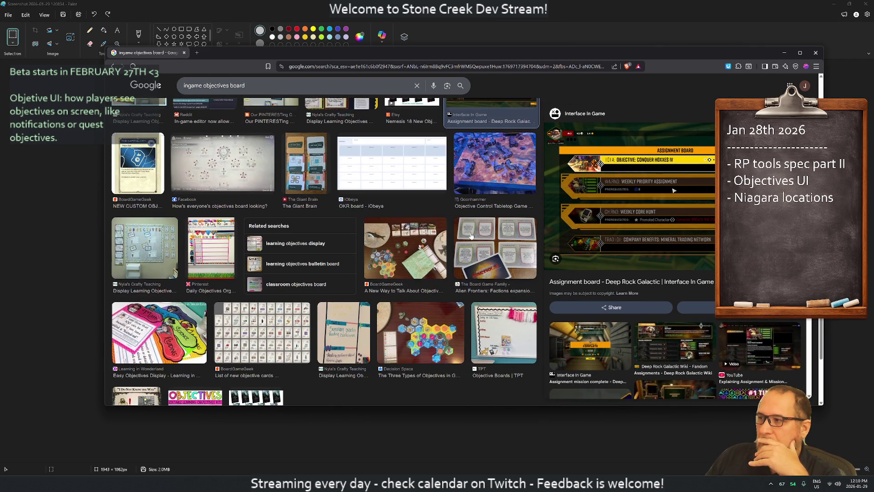
pyautogui.scroll(-2, 471, 235)
pyautogui.scroll(-3, 603, 208)
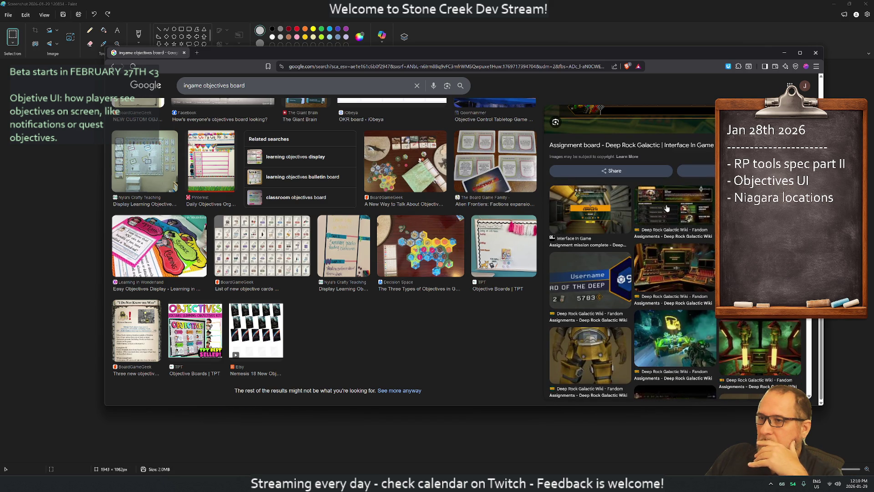
pyautogui.click(667, 209)
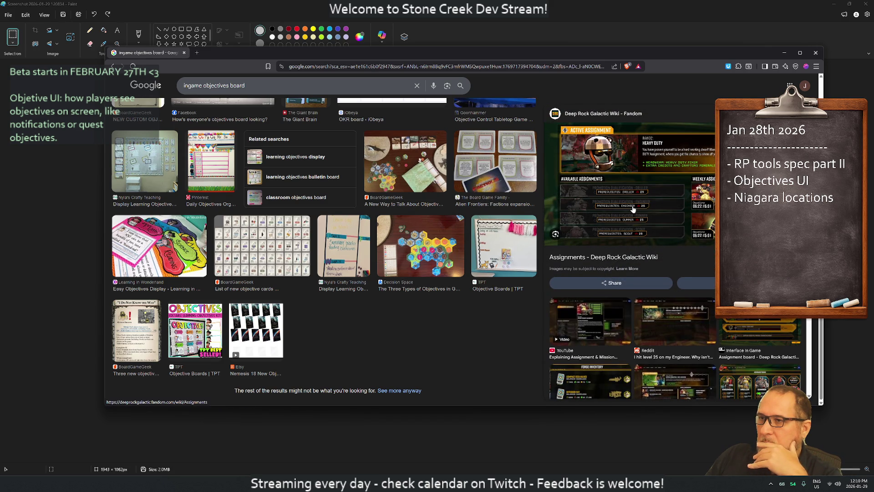
pyautogui.scroll(-2, 633, 208)
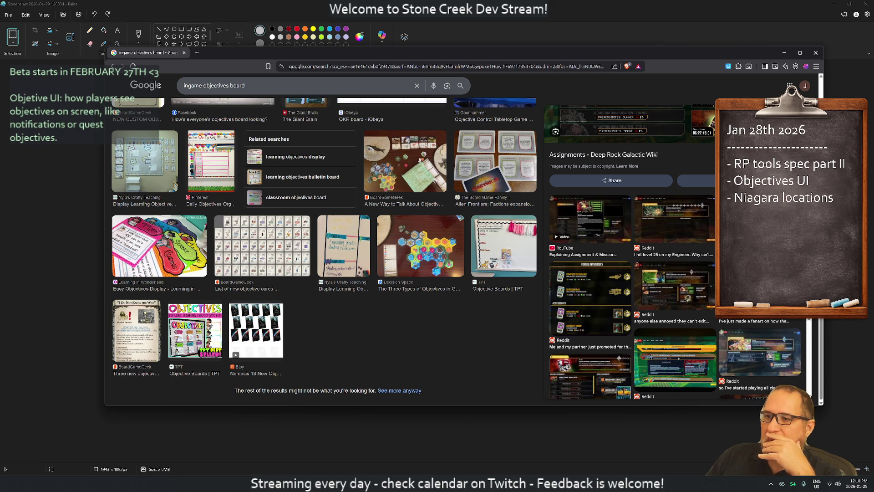
pyautogui.scroll(-3, 707, 242)
pyautogui.click(571, 214)
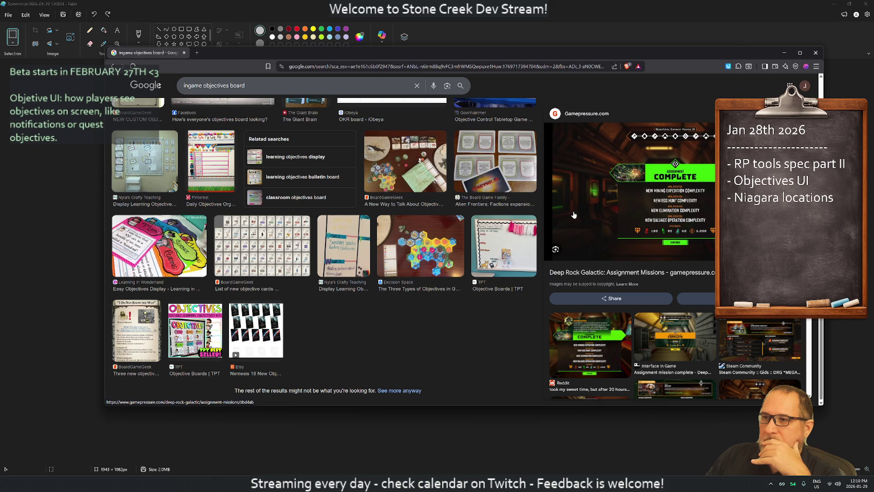
pyautogui.scroll(-5, 662, 255)
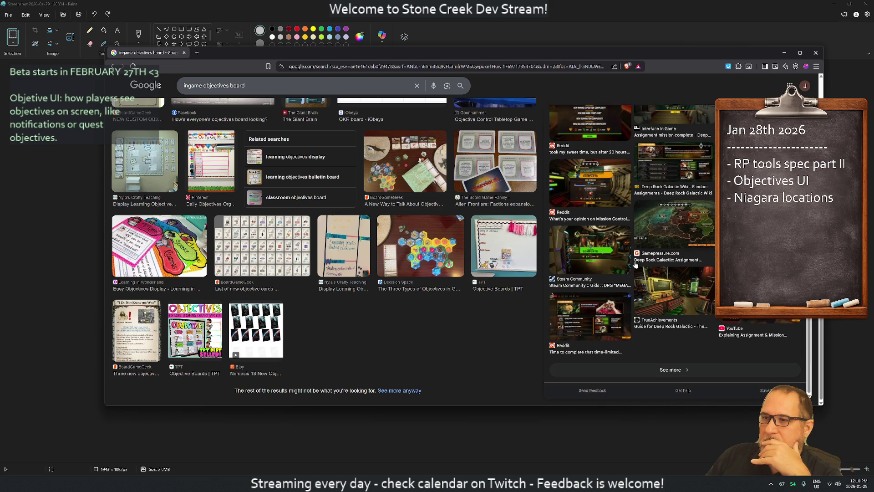
pyautogui.scroll(5, 633, 263)
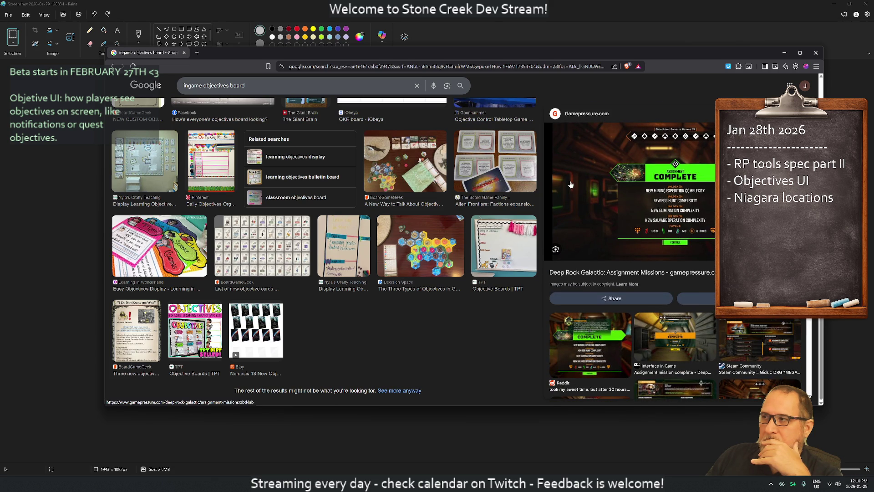
# Step through further previews to the Reddit Deep Rock Galactic assignment images.
pyautogui.press('Right')
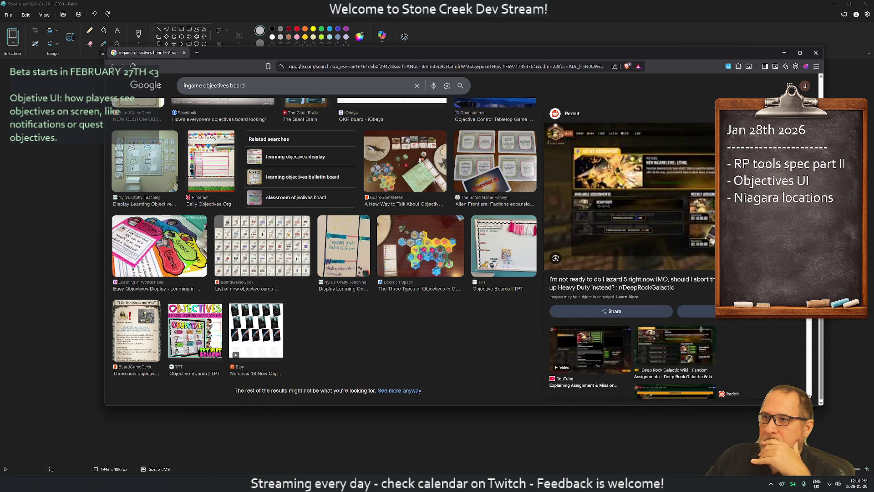
pyautogui.press('Right')
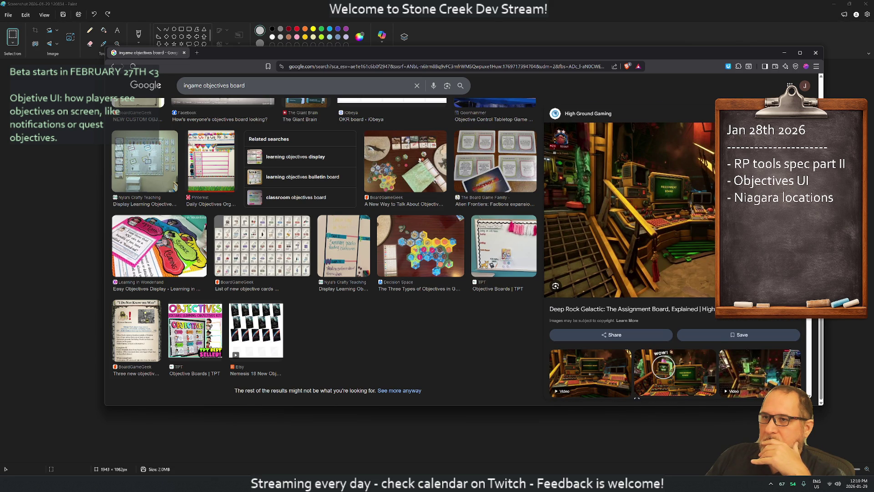
pyautogui.press('Left')
pyautogui.press('Left')
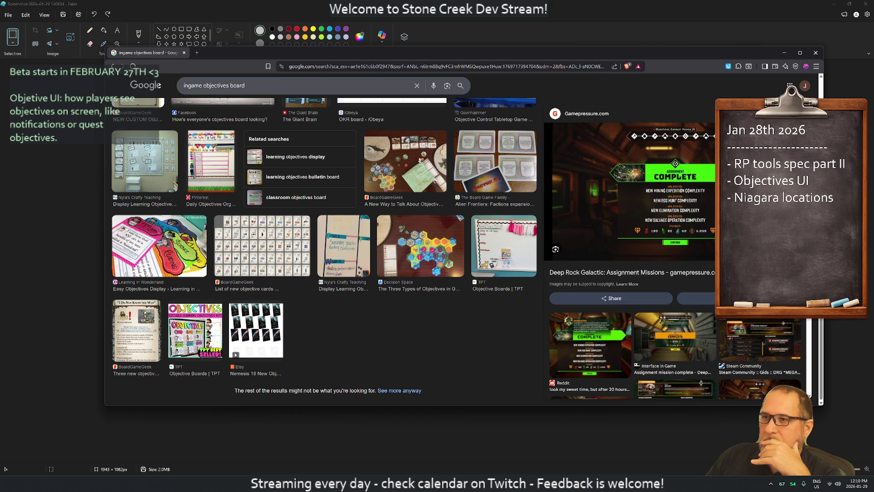
pyautogui.press('Right')
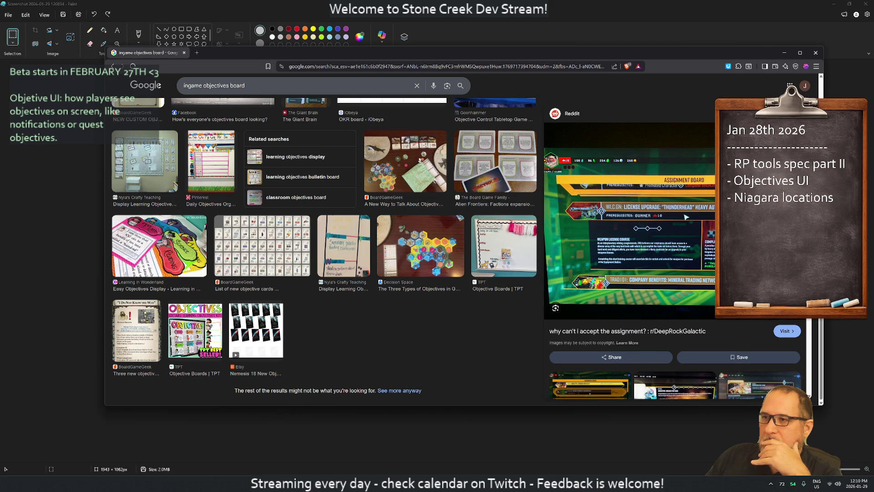
pyautogui.press('Right')
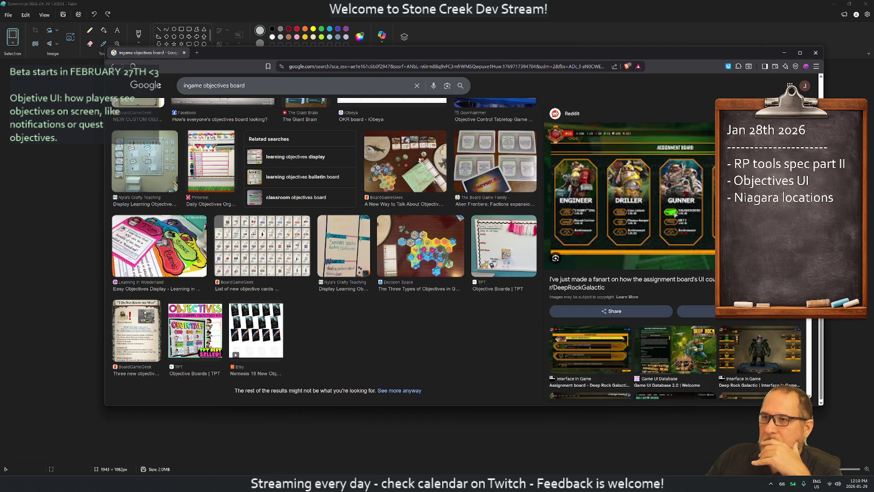
pyautogui.press('Right')
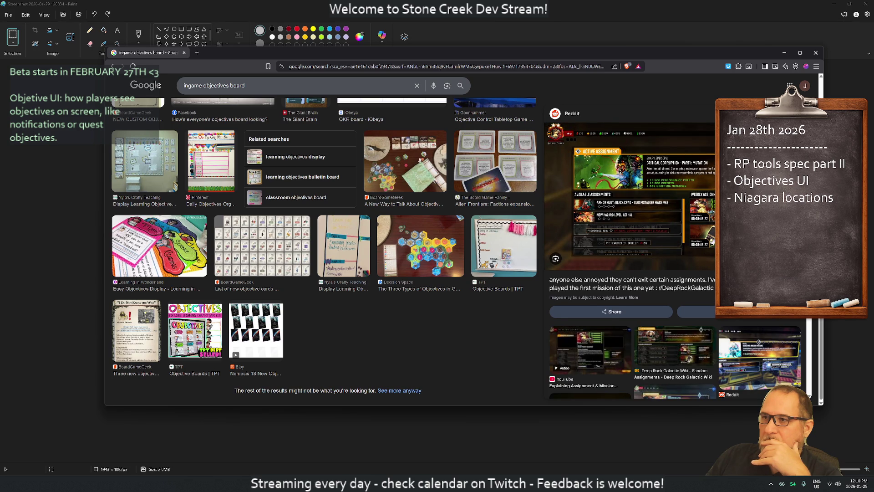
pyautogui.doubleClick(216, 86)
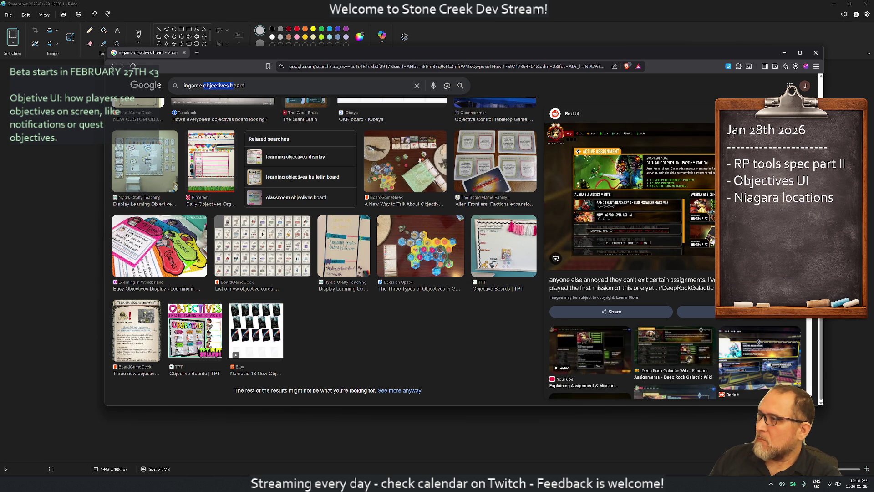
# Search 'ingame notifications' and preview the Creagames and Udonis Hay Day images.
pyautogui.write('notifications')
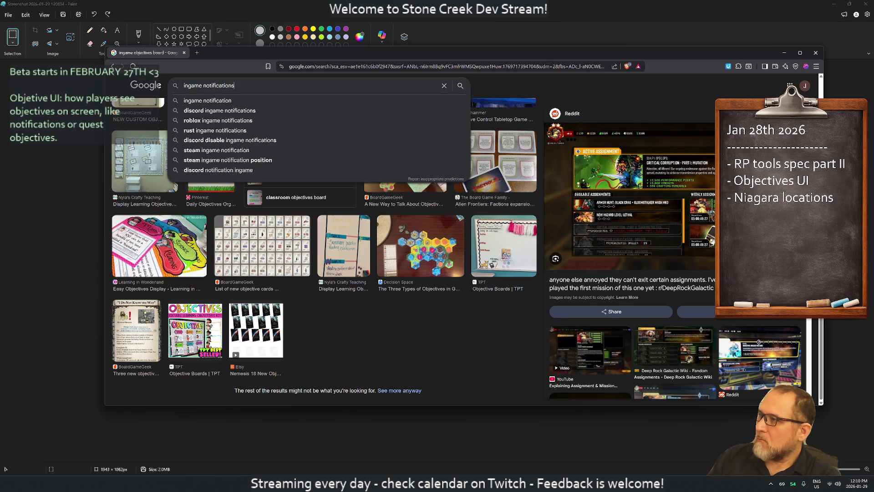
pyautogui.press('Return')
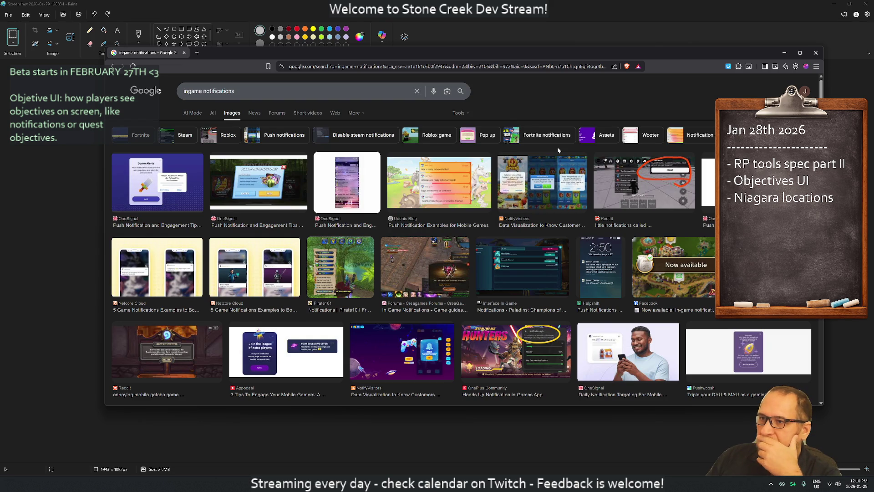
pyautogui.click(444, 254)
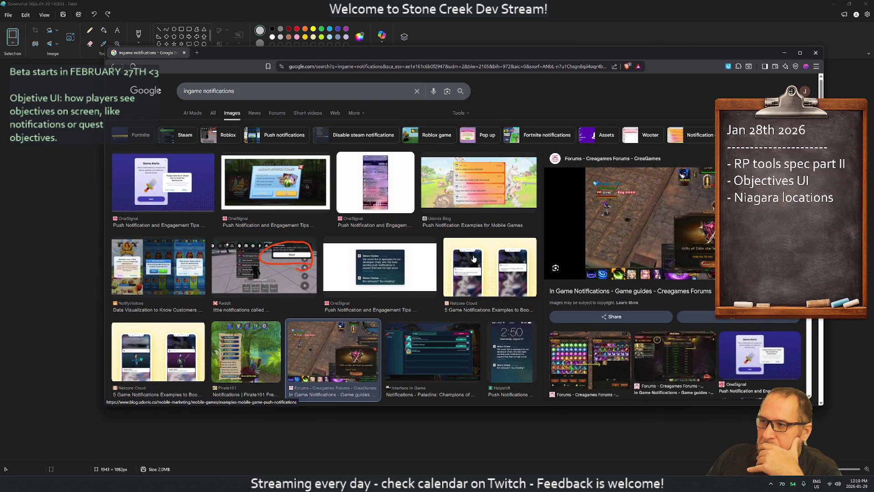
pyautogui.click(458, 189)
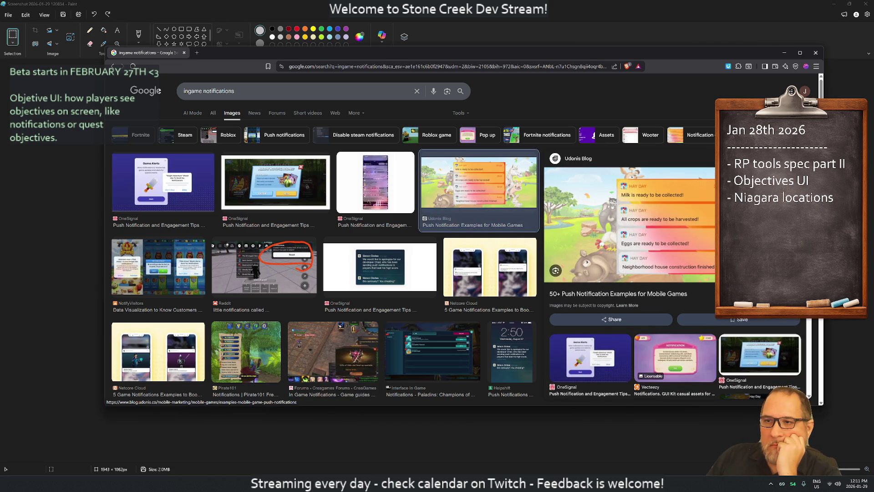
# Preview the Hay Day notification settings image and glance at the Udonis article.
pyautogui.scroll(-3, 684, 274)
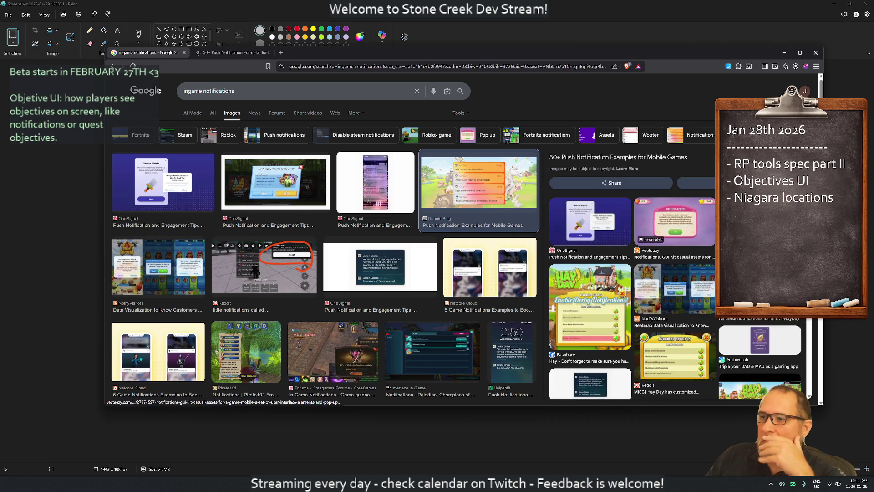
pyautogui.scroll(-3, 683, 272)
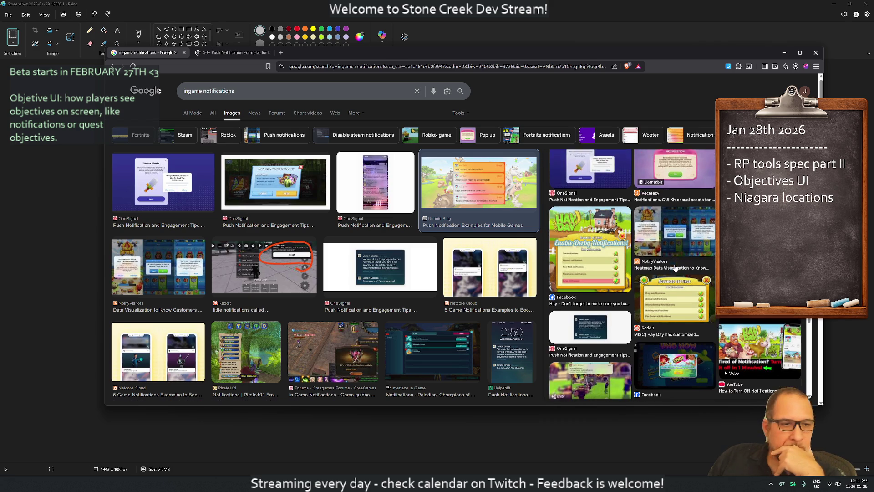
pyautogui.scroll(-1, 668, 265)
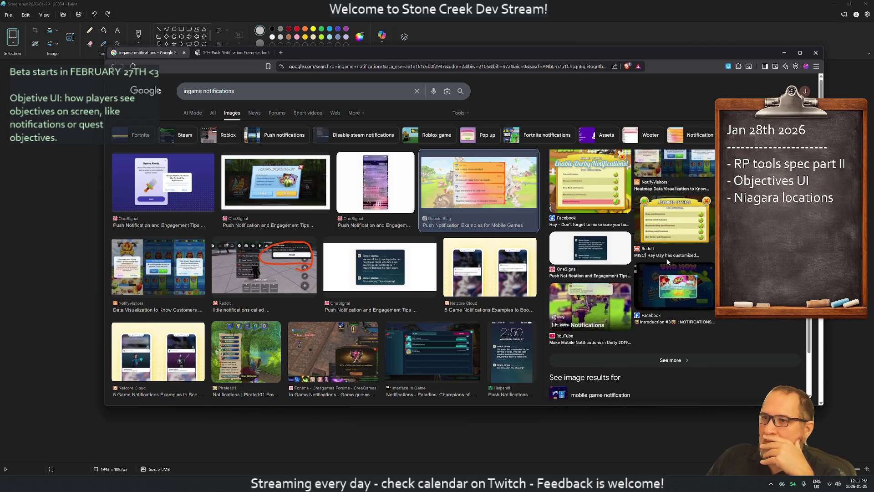
pyautogui.click(669, 217)
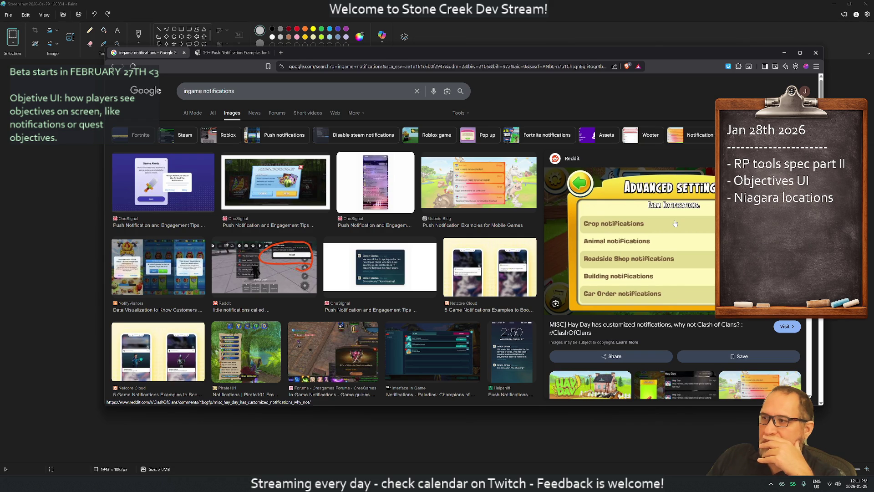
pyautogui.scroll(-5, 676, 224)
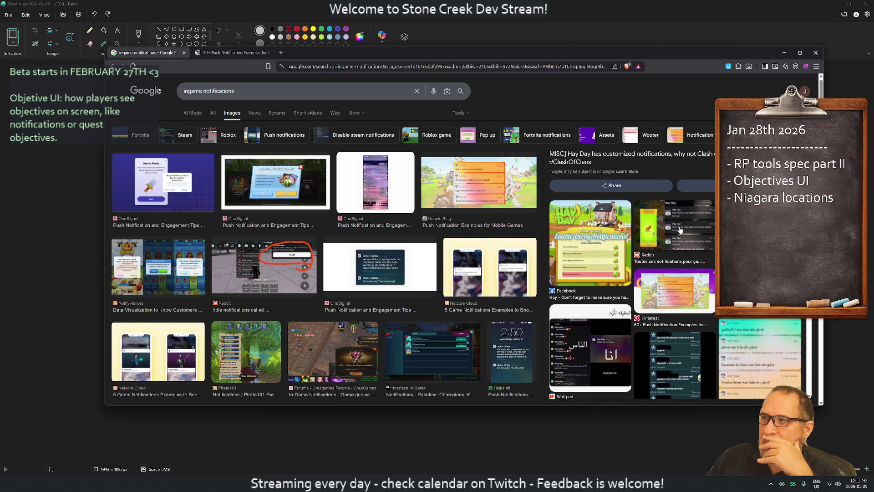
pyautogui.click(230, 52)
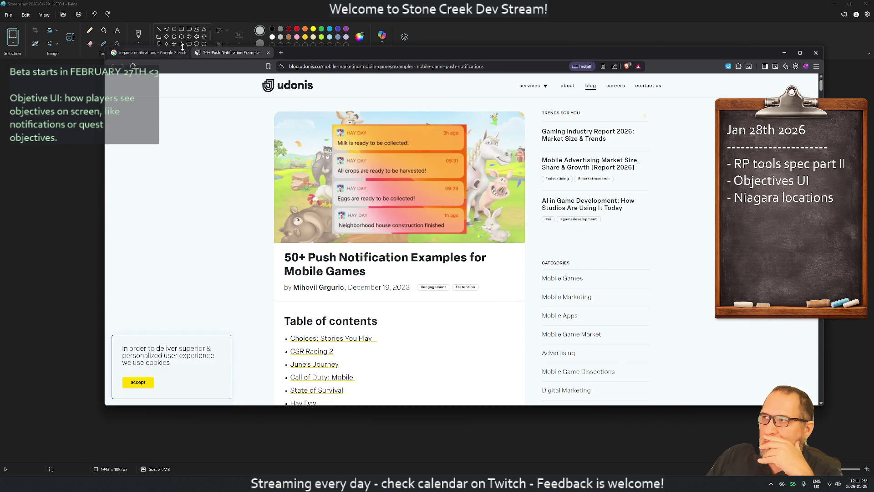
pyautogui.click(162, 53)
pyautogui.scroll(-5, 517, 268)
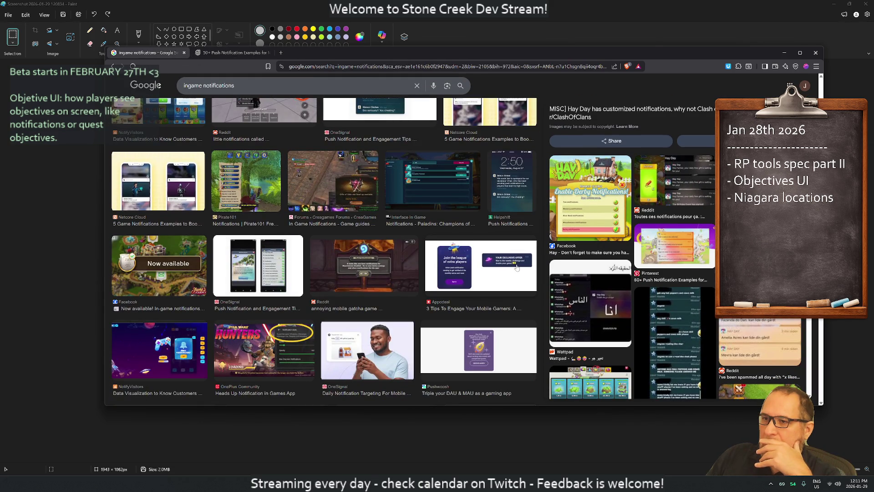
# Preview the Unreal Engine Forums multiplayer notification image in the results.
pyautogui.scroll(-2, 514, 264)
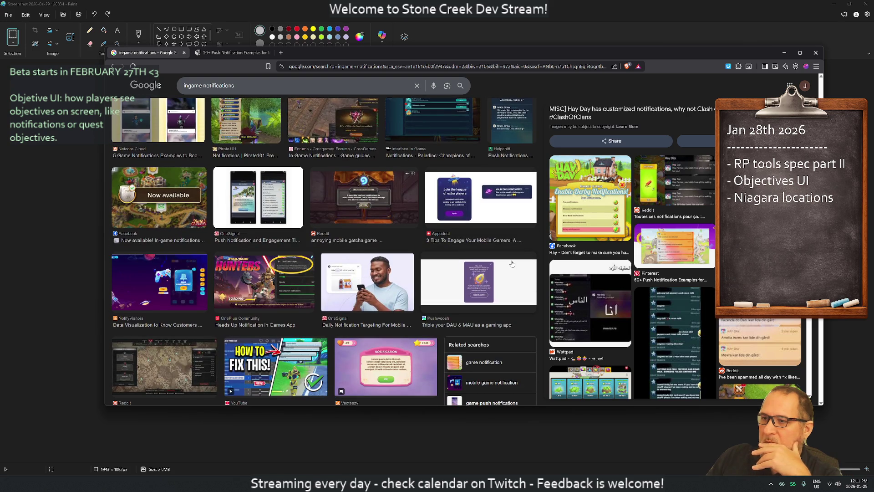
pyautogui.scroll(-3, 514, 268)
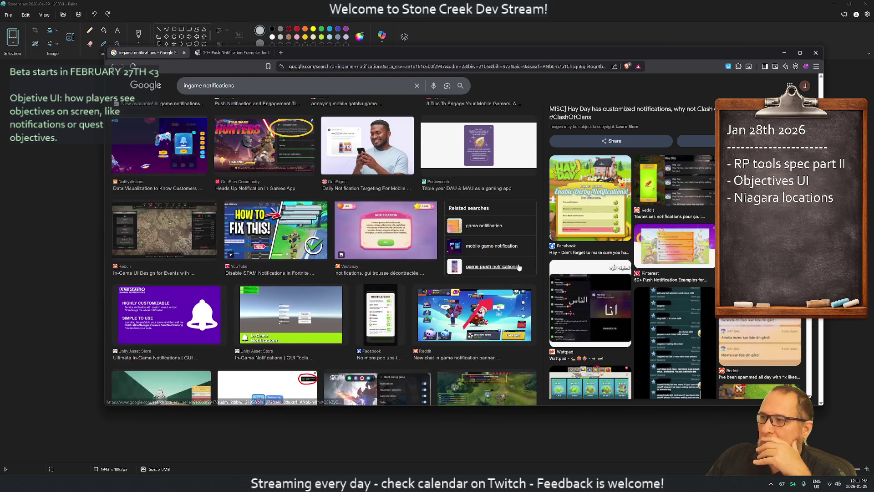
pyautogui.scroll(-4, 514, 267)
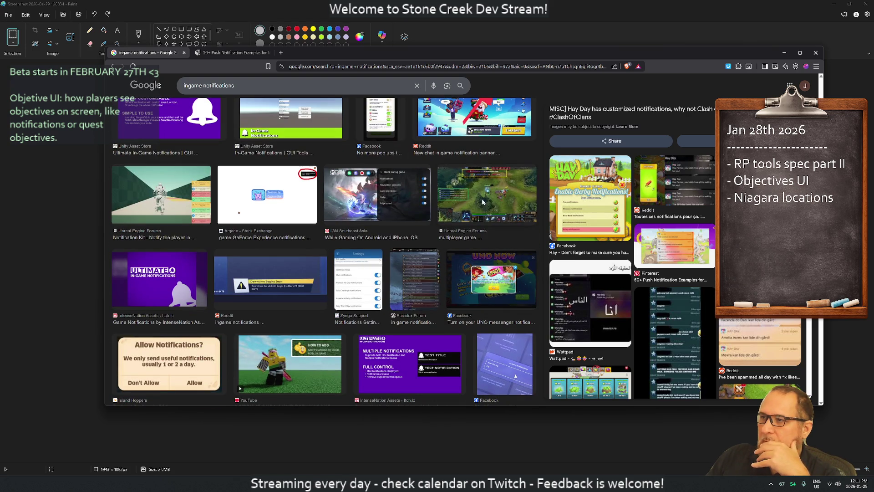
pyautogui.click(480, 209)
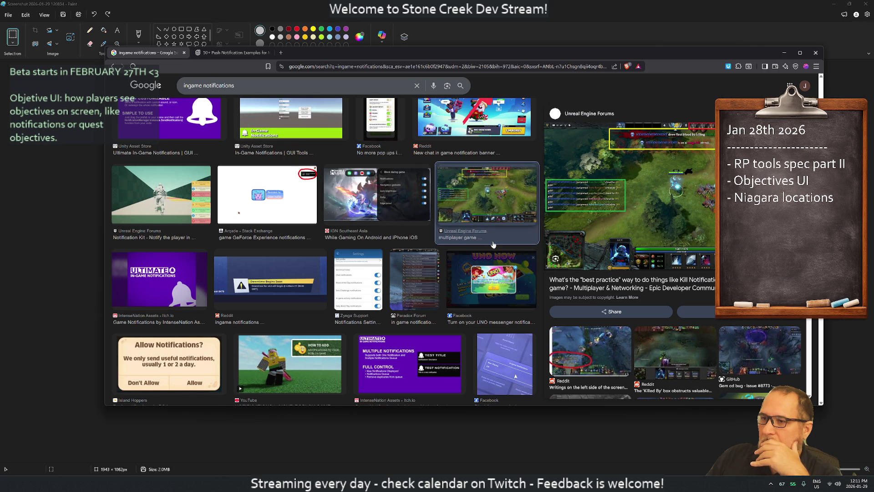
# Scroll further down the grid and preview the Fatshark Forums notification failure image.
pyautogui.scroll(-3, 432, 214)
pyautogui.scroll(-3, 459, 234)
pyautogui.scroll(-3, 459, 234)
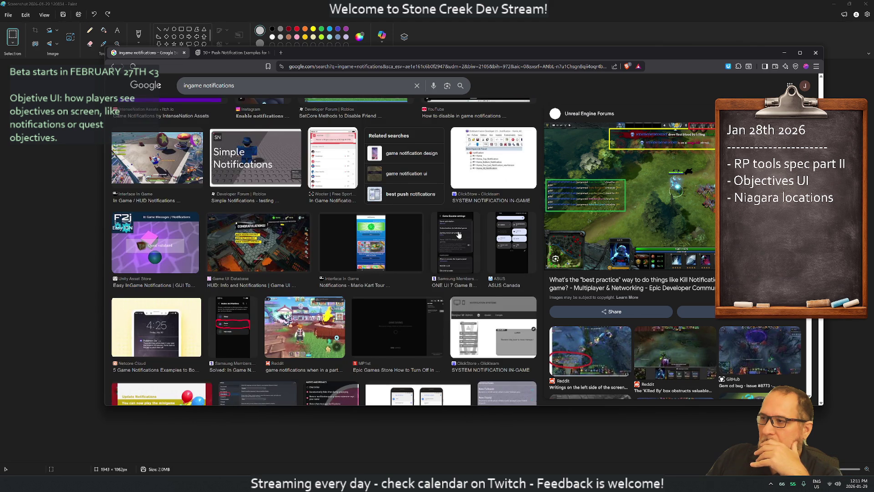
pyautogui.scroll(-3, 459, 234)
pyautogui.scroll(-4, 459, 234)
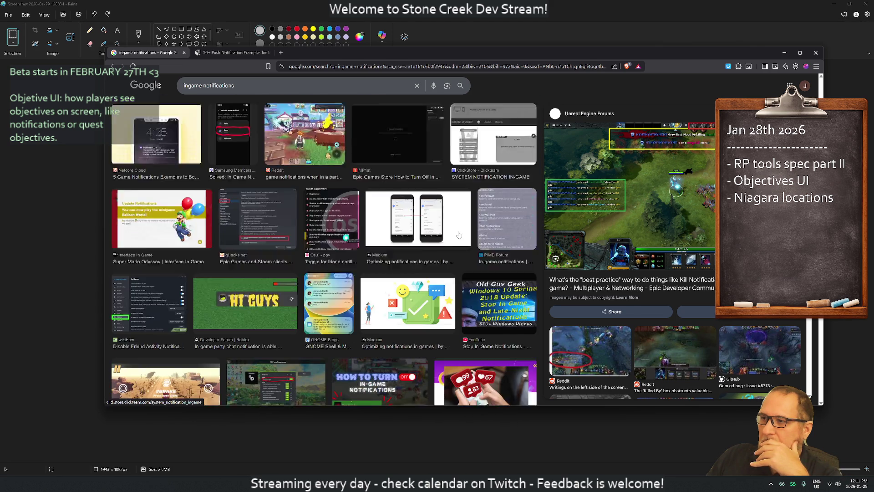
pyautogui.scroll(-3, 458, 234)
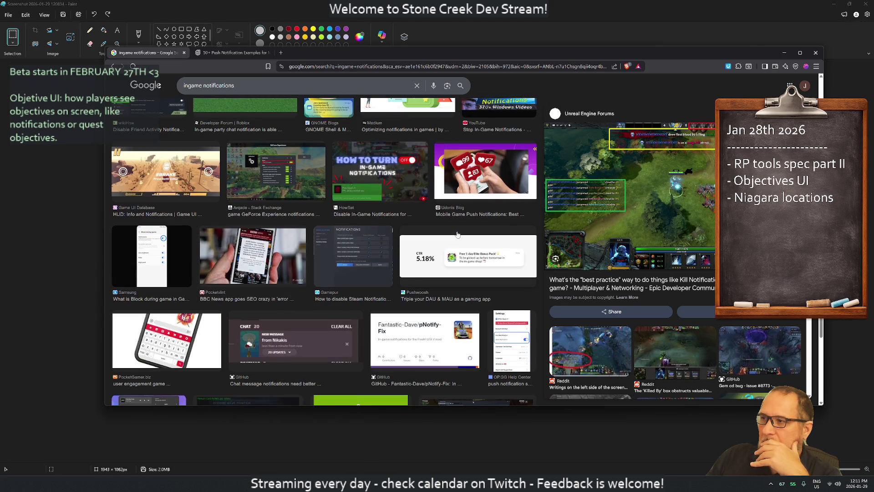
pyautogui.scroll(-3, 458, 234)
pyautogui.scroll(-3, 457, 233)
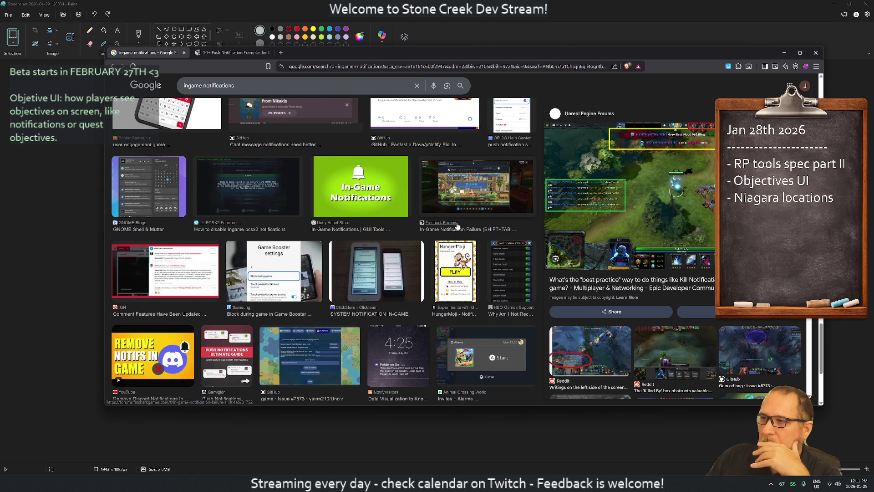
pyautogui.click(457, 192)
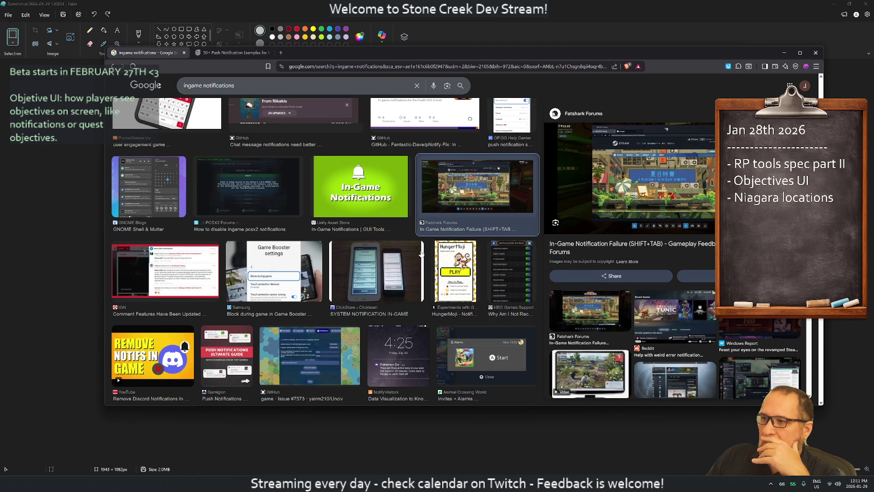
# Preview the Hypixel Forums notification settings and Tom's Guide iPhone notifications images.
pyautogui.scroll(-4, 421, 249)
pyautogui.scroll(-1, 417, 255)
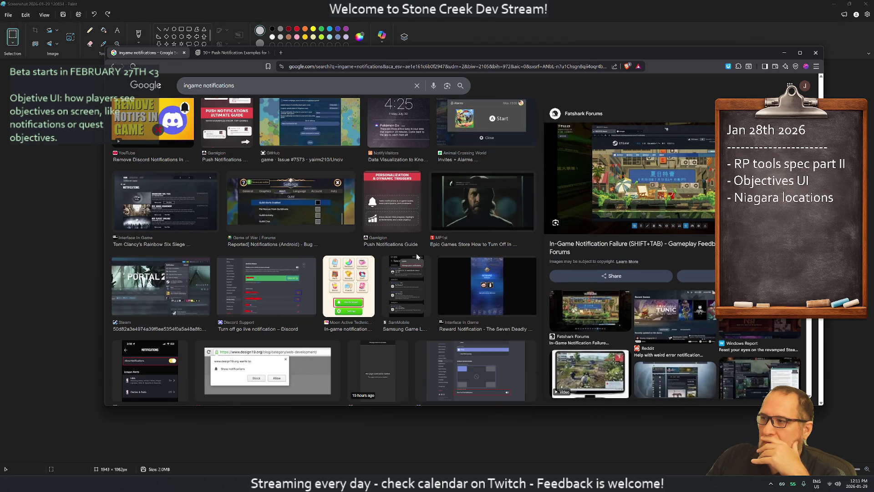
pyautogui.scroll(-3, 416, 256)
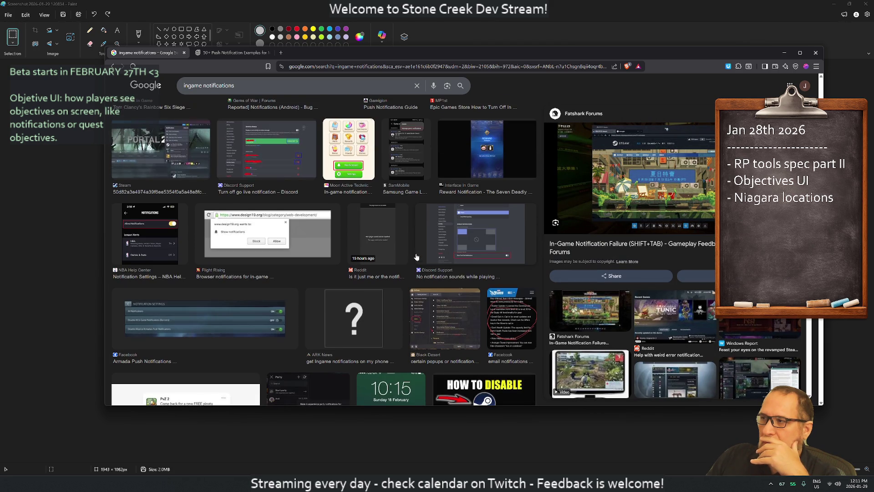
pyautogui.scroll(-5, 416, 256)
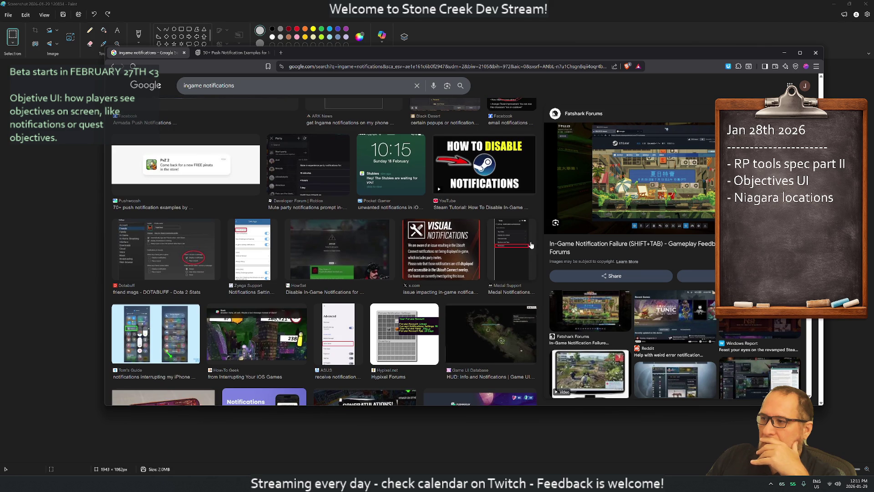
pyautogui.click(386, 324)
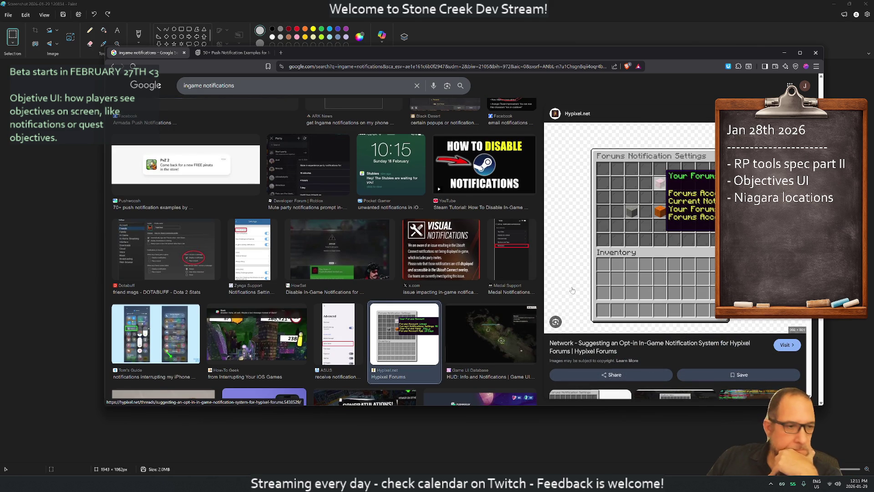
pyautogui.scroll(-2, 529, 263)
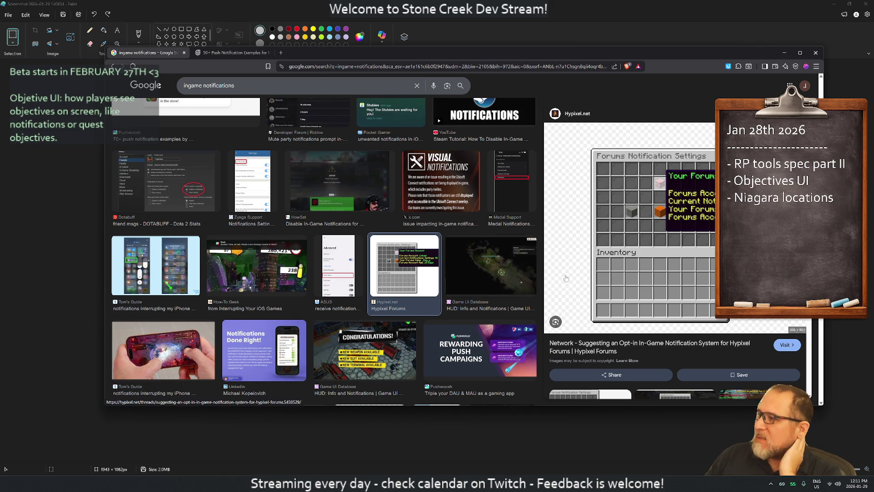
pyautogui.click(166, 276)
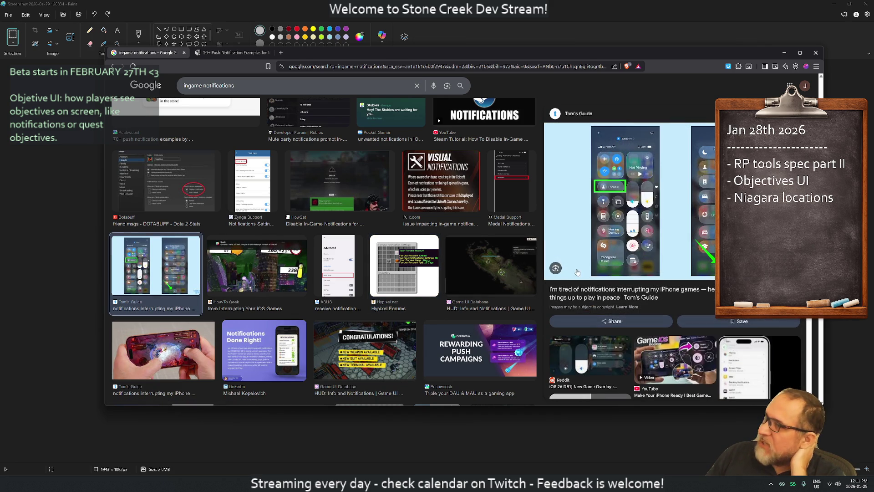
# Preview the Reddit Pokémon GO notifications image, then hide the browser to reveal Paint.
pyautogui.scroll(-3, 537, 267)
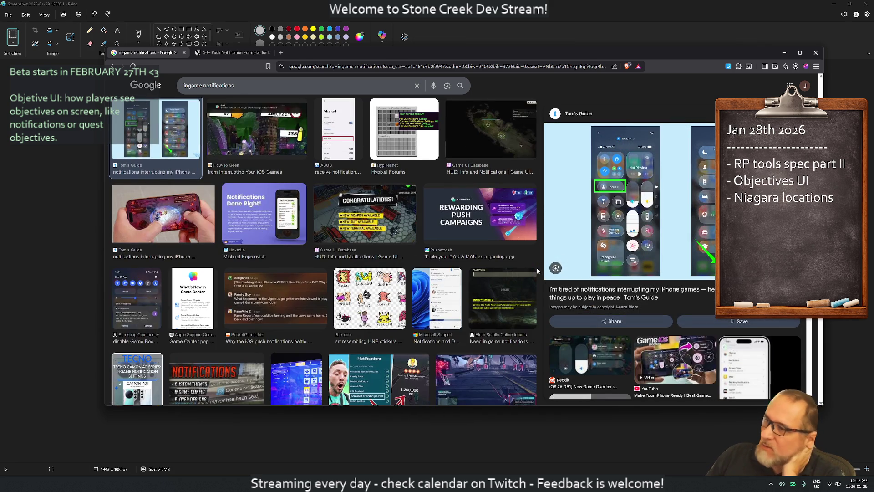
pyautogui.scroll(-3, 526, 262)
pyautogui.scroll(-3, 514, 261)
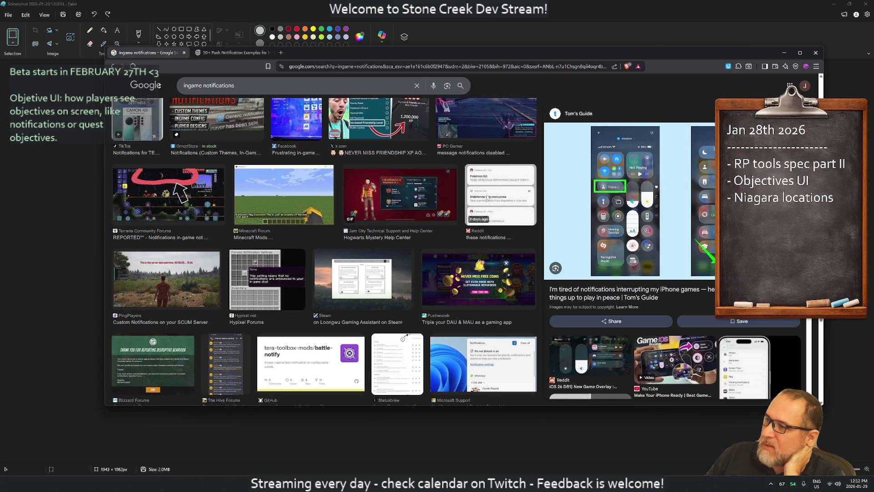
pyautogui.click(490, 220)
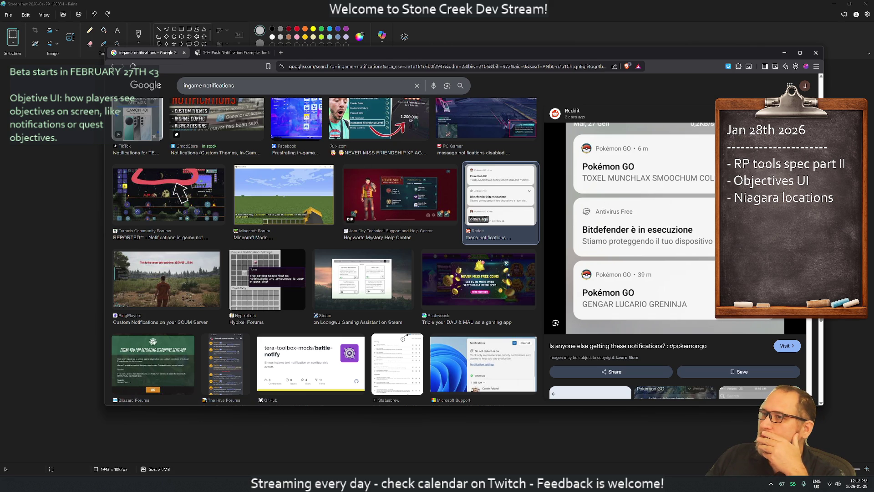
pyautogui.press('super+Down')
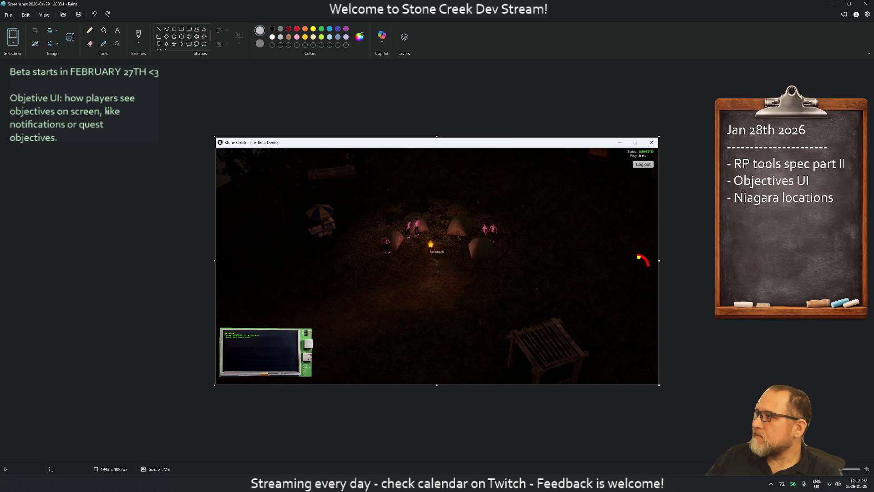
# Zoom into the screenshot and try a grey rounded box at top right, then undo it.
pyautogui.click(117, 43)
pyautogui.click(472, 232)
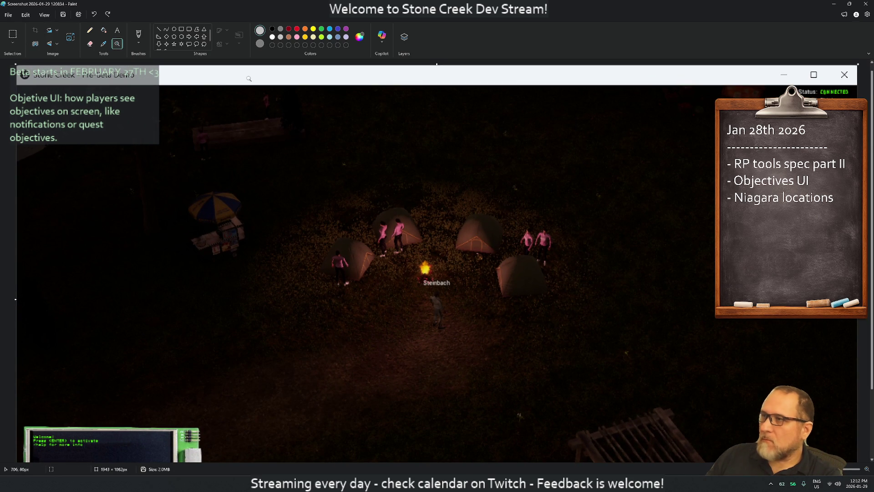
pyautogui.click(189, 29)
pyautogui.moveTo(503, 131)
pyautogui.mouseDown()
pyautogui.moveTo(695, 207)
pyautogui.moveTo(694, 195)
pyautogui.moveTo(717, 190)
pyautogui.moveTo(704, 193)
pyautogui.mouseUp()
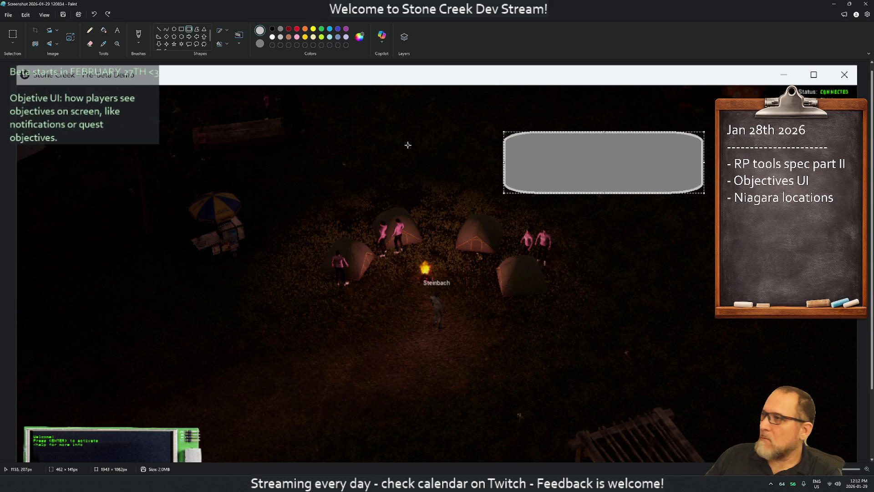
pyautogui.hotkey('ctrl', 'z')
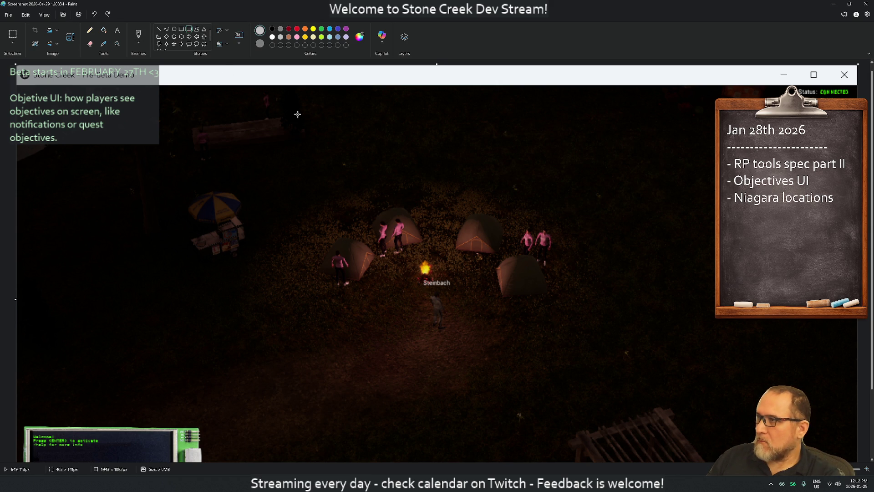
# Change the outline thickness, try a smaller grey rounded box, then undo it.
pyautogui.click(237, 38)
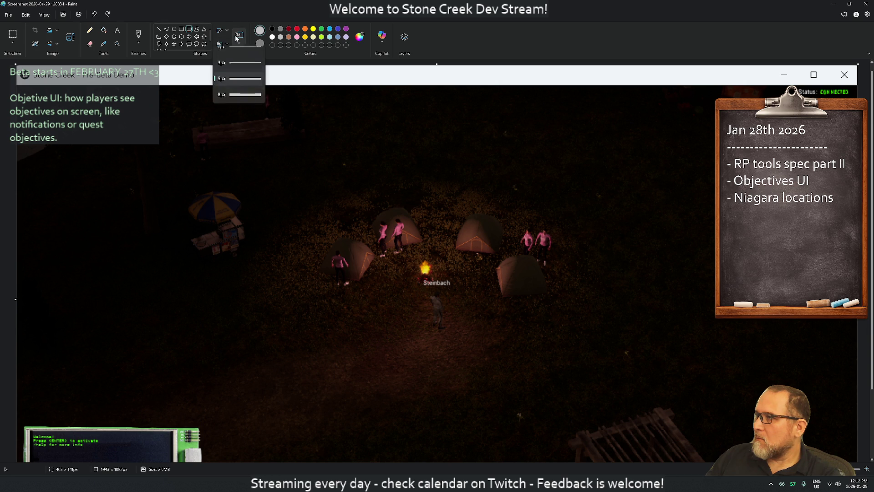
pyautogui.click(245, 72)
pyautogui.moveTo(551, 138)
pyautogui.mouseDown()
pyautogui.moveTo(707, 191)
pyautogui.moveTo(641, 187)
pyautogui.moveTo(657, 170)
pyautogui.moveTo(658, 190)
pyautogui.moveTo(693, 178)
pyautogui.mouseUp()
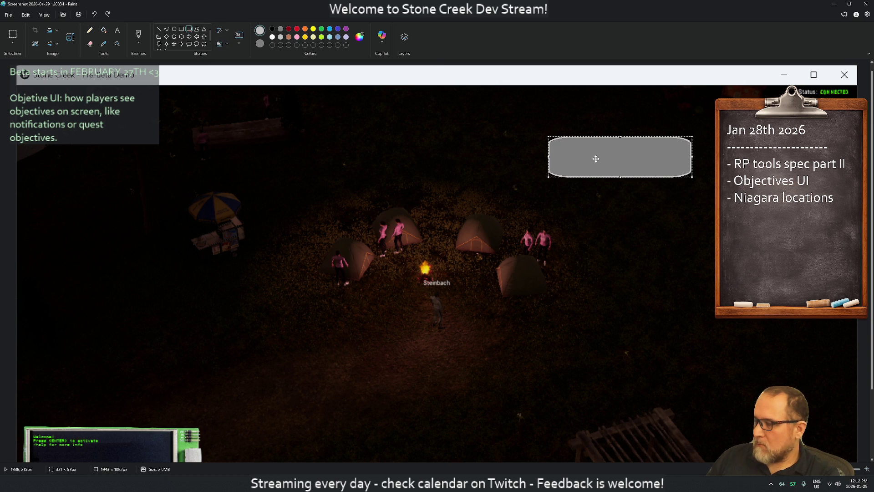
pyautogui.hotkey('ctrl', 'z')
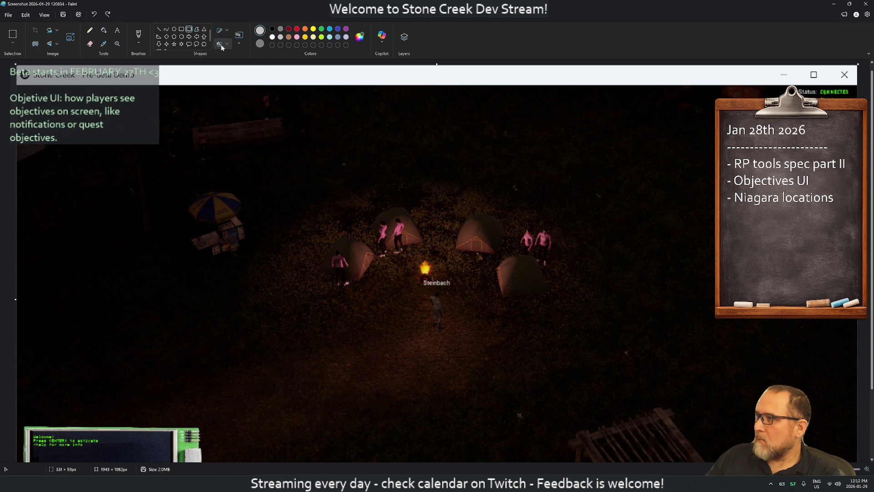
# Try a filled plain grey rectangle at top right, undo it, and minimize Paint.
pyautogui.click(220, 44)
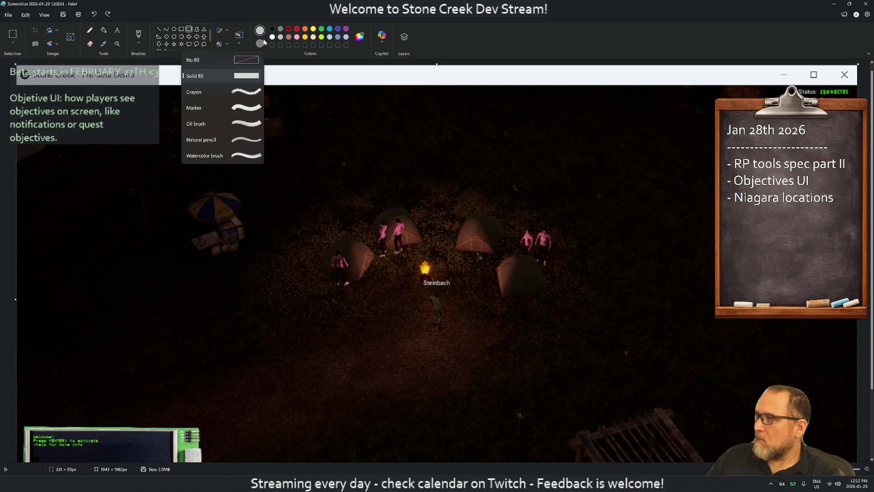
pyautogui.click(239, 35)
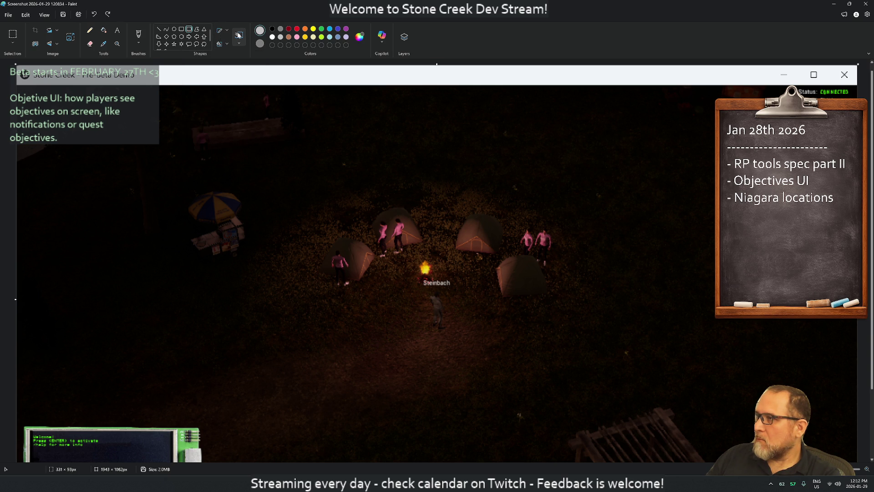
pyautogui.click(181, 30)
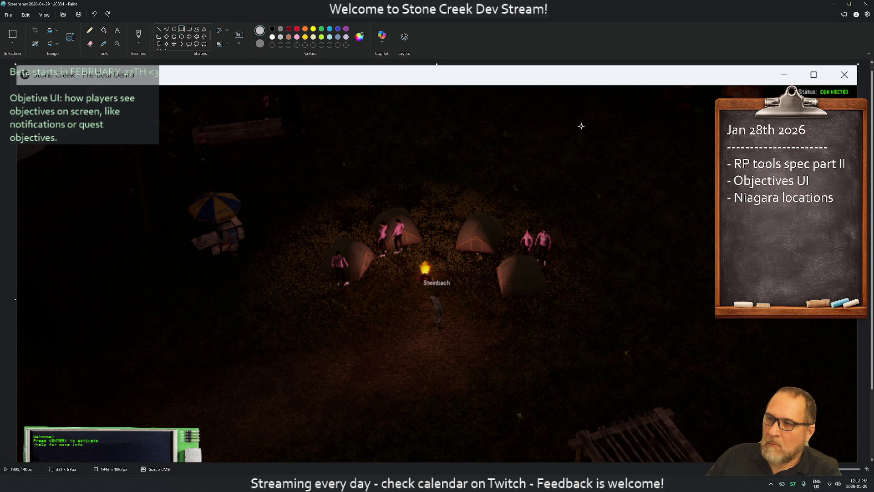
pyautogui.moveTo(560, 134)
pyautogui.mouseDown()
pyautogui.moveTo(704, 177)
pyautogui.moveTo(733, 167)
pyautogui.moveTo(725, 172)
pyautogui.mouseUp()
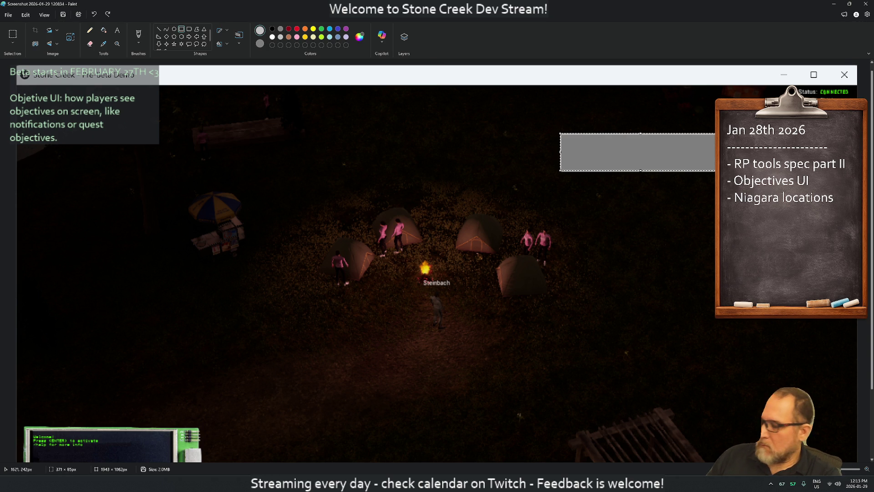
pyautogui.hotkey('ctrl', 'z')
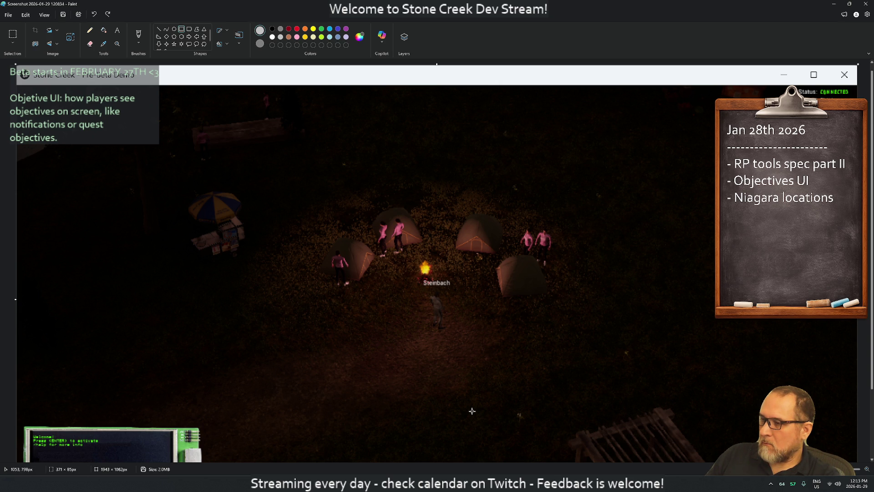
pyautogui.click(834, 4)
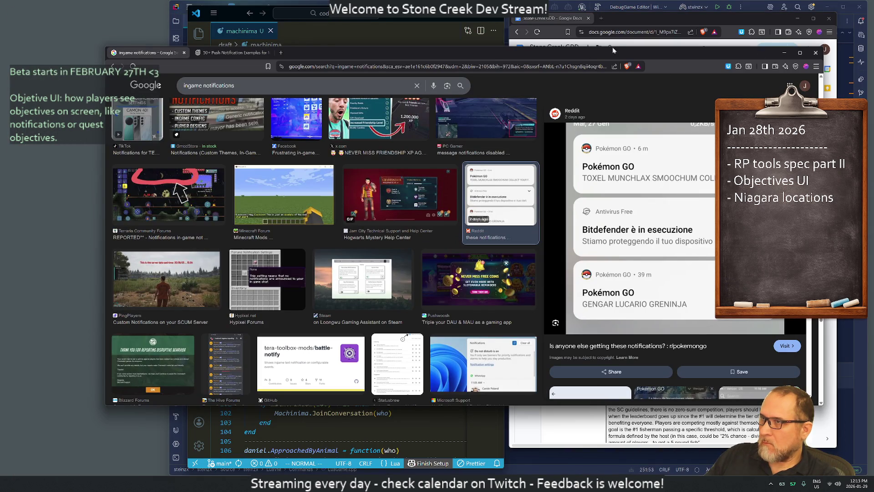